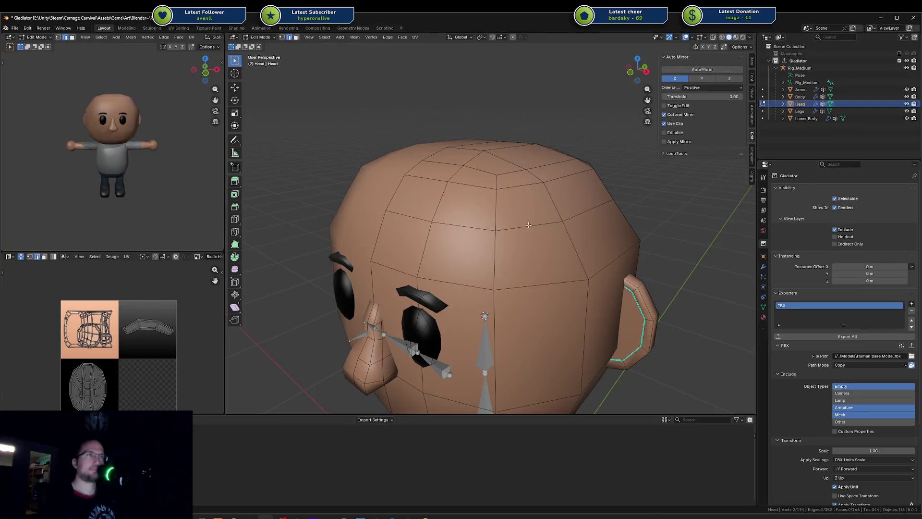
Edge-slide the selected upper loop along the head, then scale it slightly
{"action": "key", "text": "g"}
{"action": "key", "text": "g"}
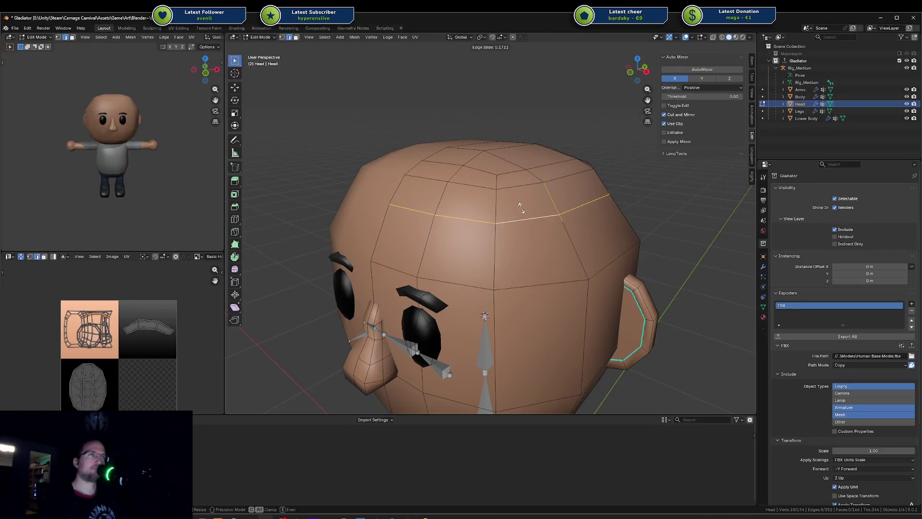
{"action": "left_click", "coordinate": [519, 206]}
{"action": "middle_click_drag", "start_coordinate": [518, 206], "coordinate": [497, 209]}
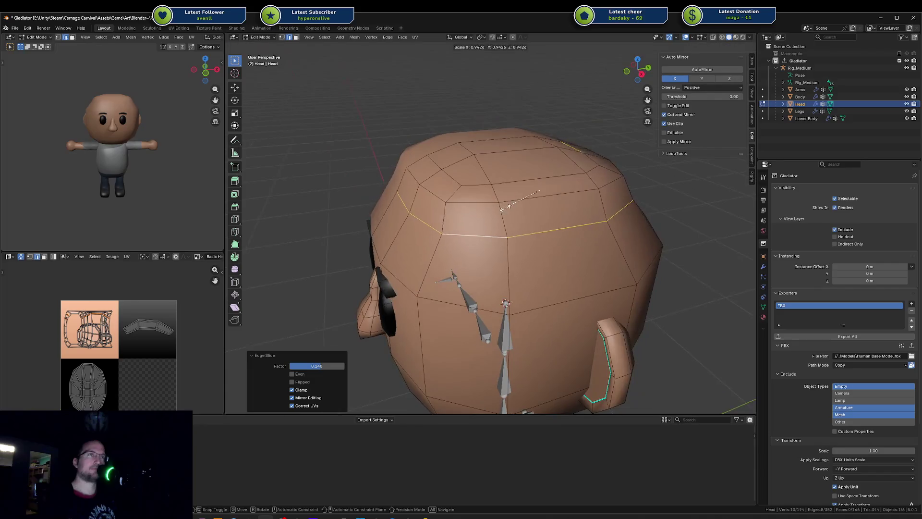
{"action": "key", "text": "s"}
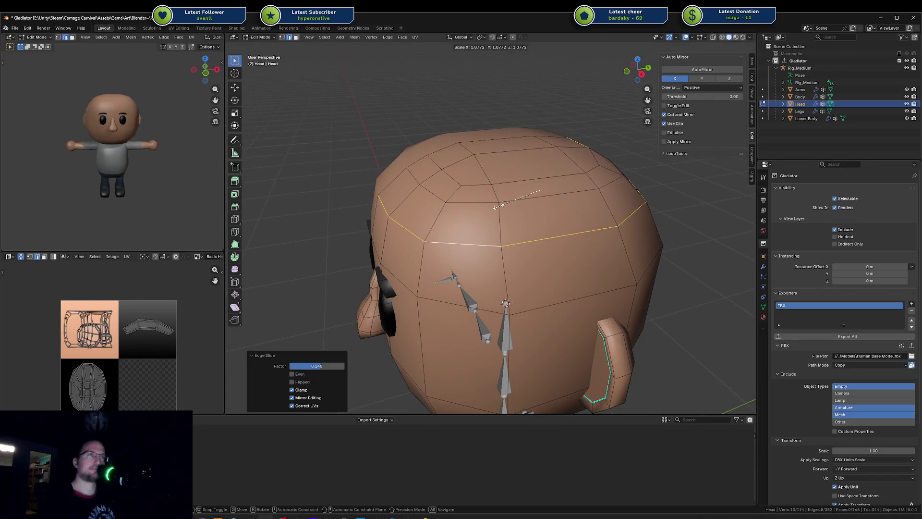
{"action": "left_click", "coordinate": [498, 206]}
Scale another upper edge loop of the head up slightly
{"action": "key", "text": "a"}
{"action": "key", "text": "alt+a"}
{"action": "key", "text": "s"}
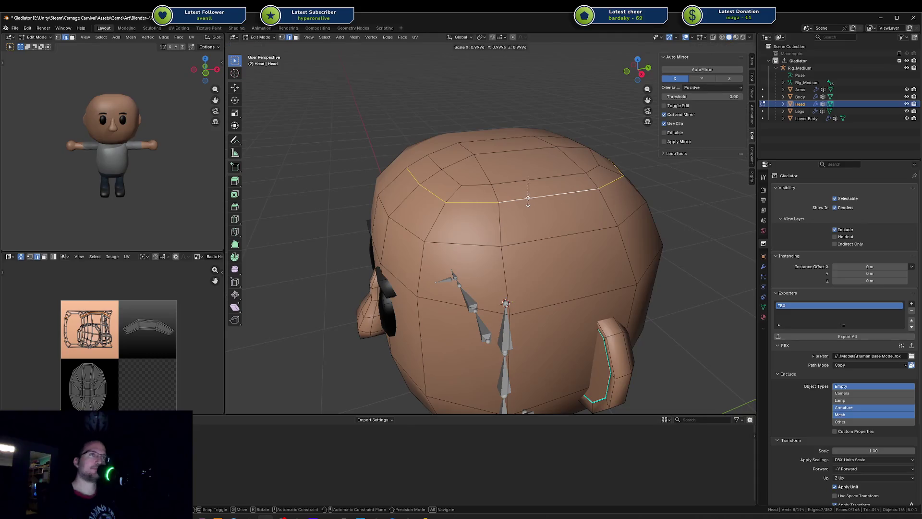
{"action": "left_click", "coordinate": [528, 200]}
Lower the edge loop slightly along Z and scale it again
{"action": "key", "text": "g"}
{"action": "key", "text": "z"}
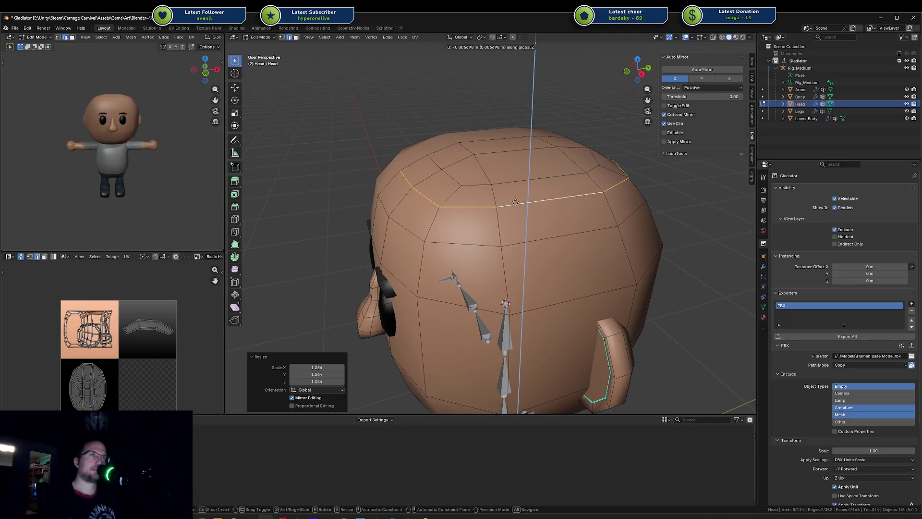
{"action": "left_click", "coordinate": [515, 202]}
{"action": "key", "text": "s"}
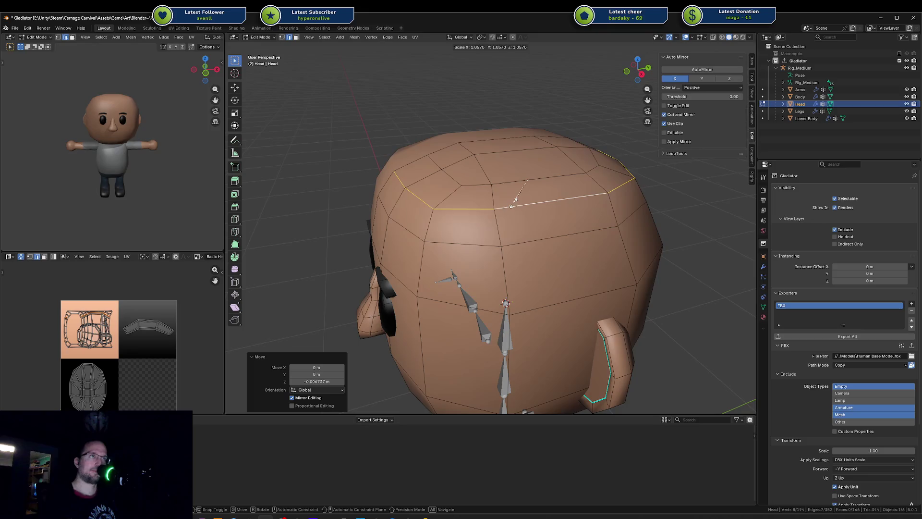
{"action": "left_click", "coordinate": [515, 202]}
{"action": "key", "text": "a"}
{"action": "key", "text": "alt+a"}
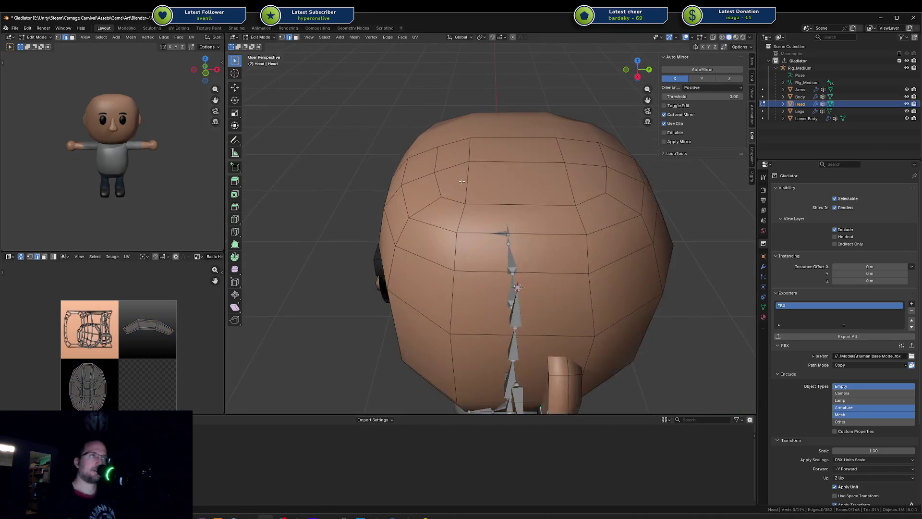
Select a horizontal edge loop on the head and raise it along Z
{"action": "mouse_move", "coordinate": [485, 167]}
{"action": "middle_mouse_down"}
{"action": "mouse_move", "coordinate": [523, 267]}
{"action": "mouse_move", "coordinate": [548, 269]}
{"action": "middle_mouse_up"}
{"action": "left_click", "coordinate": [553, 250], "text": "alt"}
{"action": "key", "text": "g"}
{"action": "key", "text": "z"}
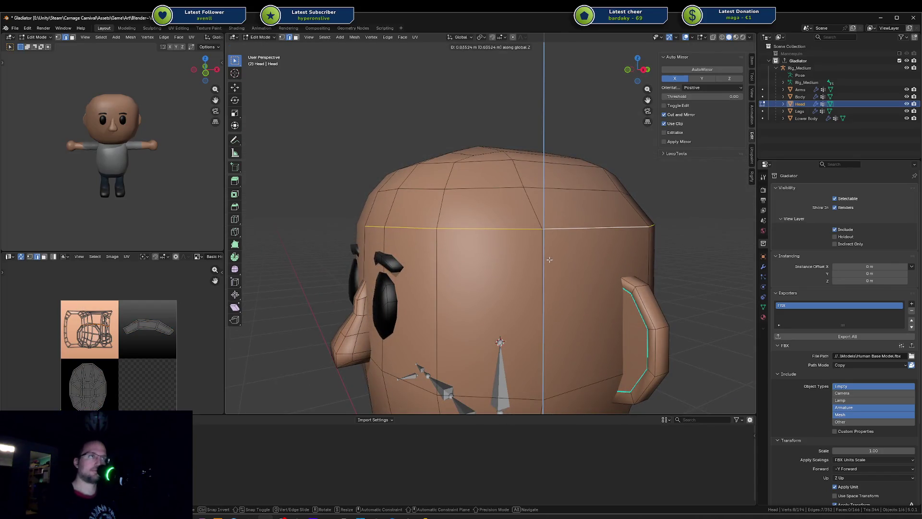
{"action": "left_click", "coordinate": [550, 259]}
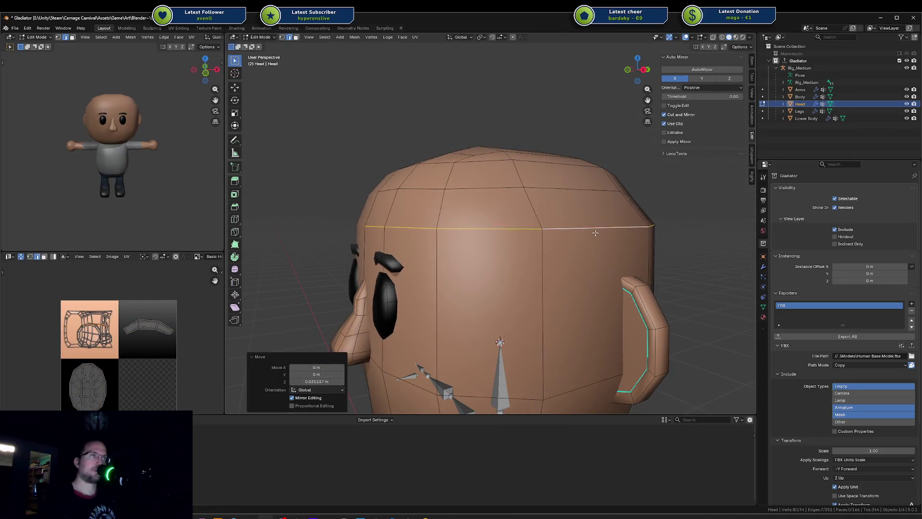
Switch to face selection and select the top face of the head
{"action": "mouse_move", "coordinate": [595, 233]}
{"action": "middle_mouse_down"}
{"action": "mouse_move", "coordinate": [481, 260]}
{"action": "mouse_move", "coordinate": [508, 170]}
{"action": "middle_mouse_up"}
{"action": "left_click", "coordinate": [445, 282]}
{"action": "key", "text": "3"}
{"action": "left_click", "coordinate": [508, 171]}
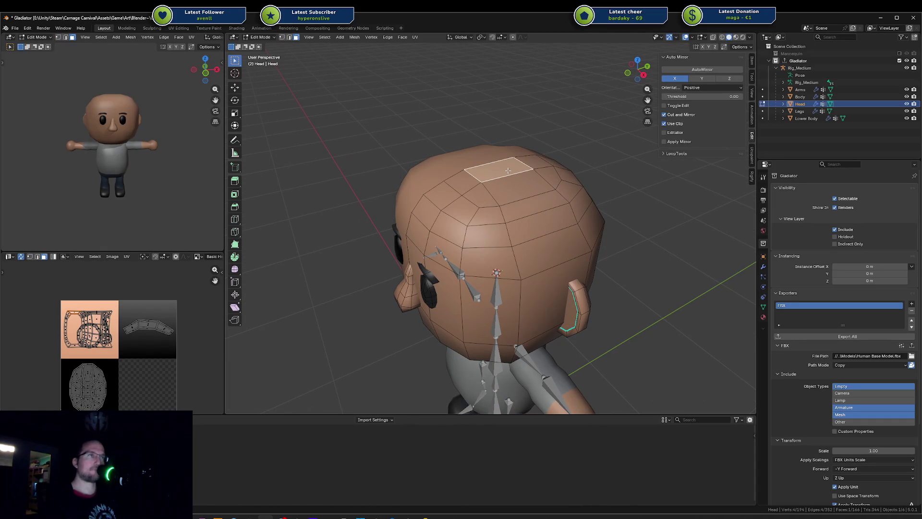
Grow the top-face selection and smooth the top of the head with the Smooth tool
{"action": "key", "text": "ctrl+KP_Add"}
{"action": "key", "text": "ctrl+KP_Add"}
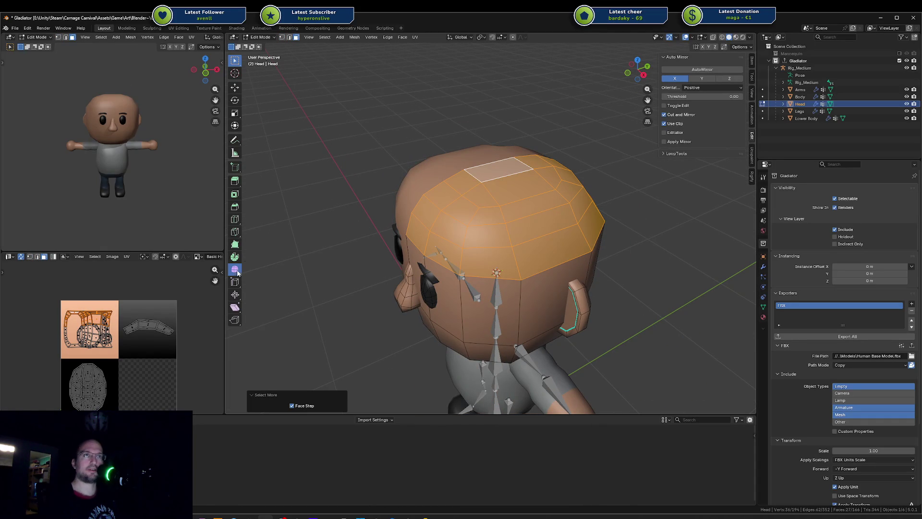
{"action": "left_click", "coordinate": [237, 271]}
{"action": "mouse_move", "coordinate": [525, 177]}
{"action": "left_mouse_down"}
{"action": "mouse_move", "coordinate": [617, 157]}
{"action": "mouse_move", "coordinate": [639, 163]}
{"action": "mouse_move", "coordinate": [625, 169]}
{"action": "left_mouse_up"}
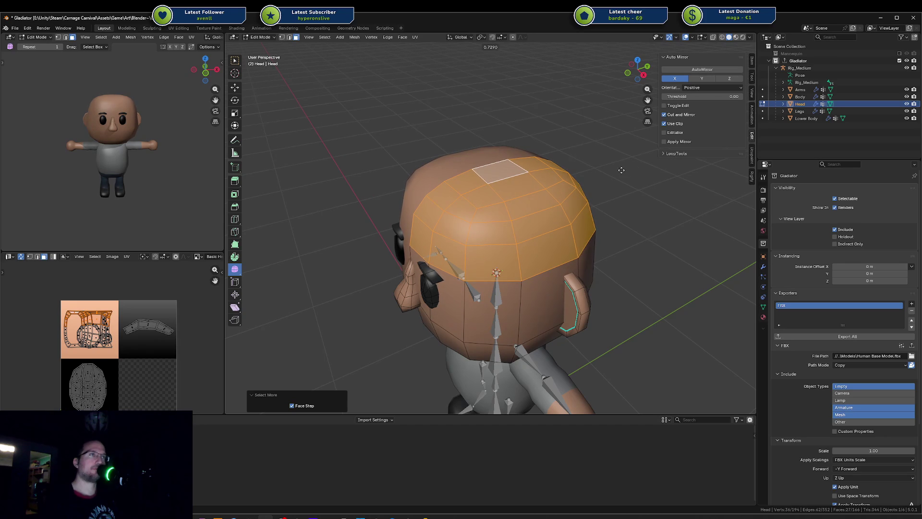
{"action": "left_click_drag", "start_coordinate": [619, 172], "coordinate": [619, 172]}
{"action": "mouse_move", "coordinate": [619, 172]}
{"action": "middle_mouse_down"}
{"action": "mouse_move", "coordinate": [487, 171]}
{"action": "mouse_move", "coordinate": [531, 193]}
{"action": "middle_mouse_up"}
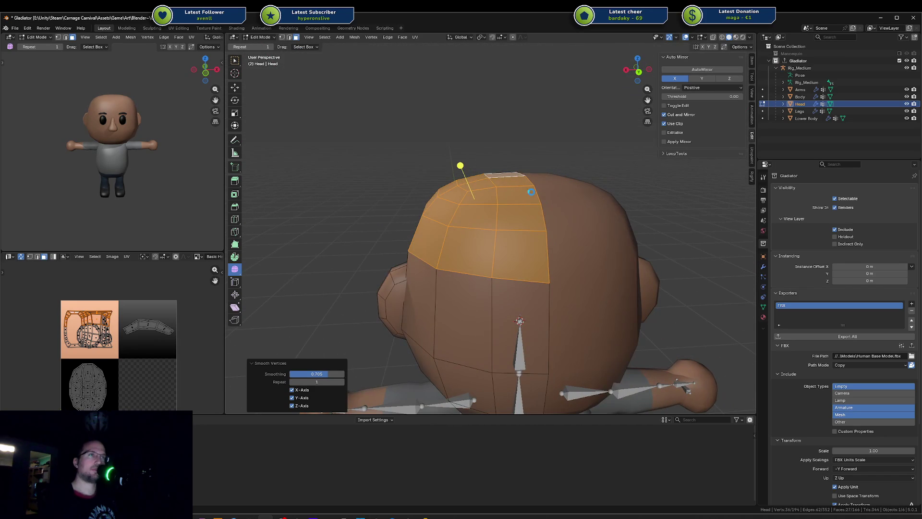
Slide a vertex at the back of the head along its edge
{"action": "key", "text": "1"}
{"action": "key", "text": "alt+a"}
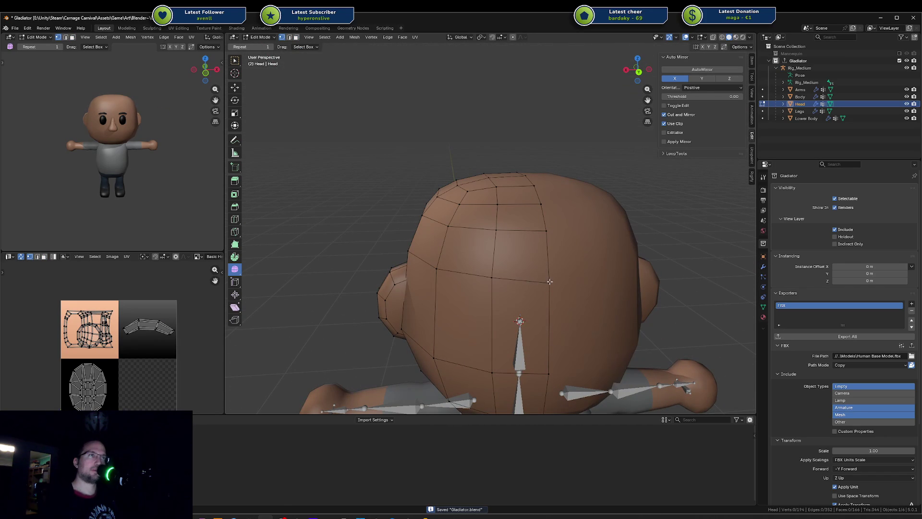
{"action": "left_click", "coordinate": [550, 281]}
{"action": "key", "text": "shift+v"}
{"action": "left_click", "coordinate": [553, 282]}
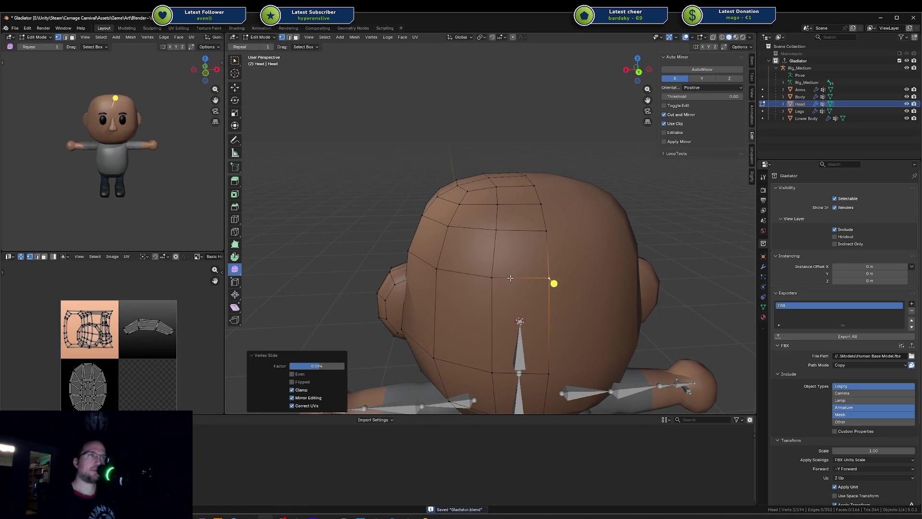
Slide a horizontal edge at the back of the head
{"action": "key", "text": "2"}
{"action": "left_click", "coordinate": [510, 277]}
{"action": "key", "text": "g"}
{"action": "key", "text": "g"}
{"action": "left_click", "coordinate": [511, 273]}
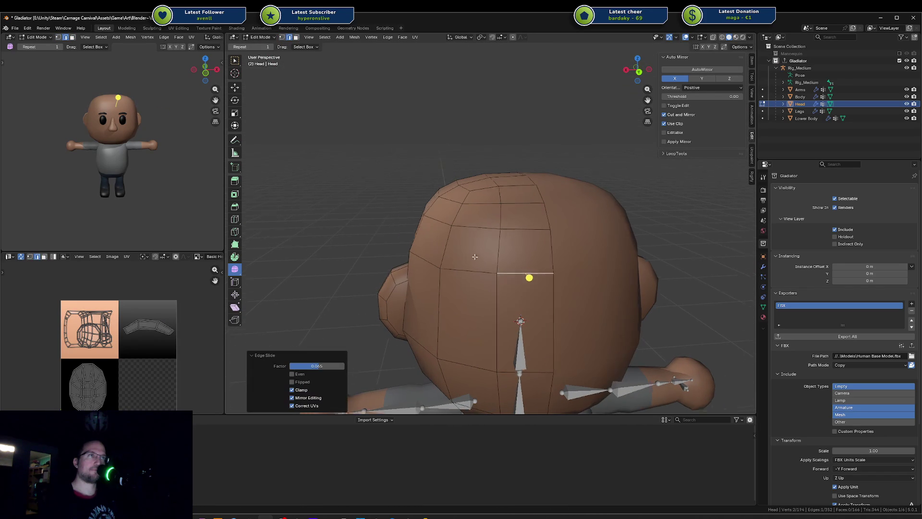
{"action": "middle_click_drag", "start_coordinate": [511, 273], "coordinate": [456, 252]}
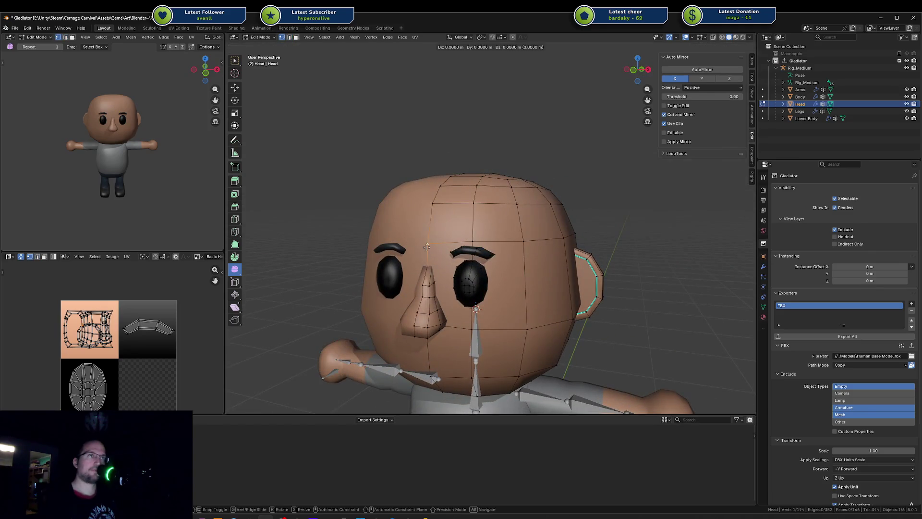
Return to Object Mode, save Gladiator.blend and export the Gladiator collection as FBX
{"action": "key", "text": "Tab"}
{"action": "key", "text": "ctrl+s"}
{"action": "mouse_move", "coordinate": [571, 214]}
{"action": "middle_mouse_down"}
{"action": "mouse_move", "coordinate": [585, 208]}
{"action": "mouse_move", "coordinate": [600, 235]}
{"action": "middle_mouse_up"}
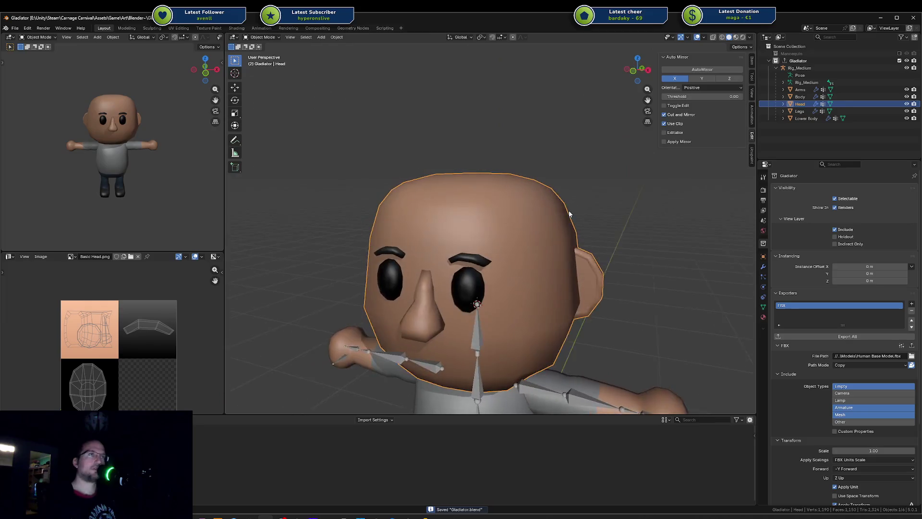
{"action": "left_click", "coordinate": [855, 338]}
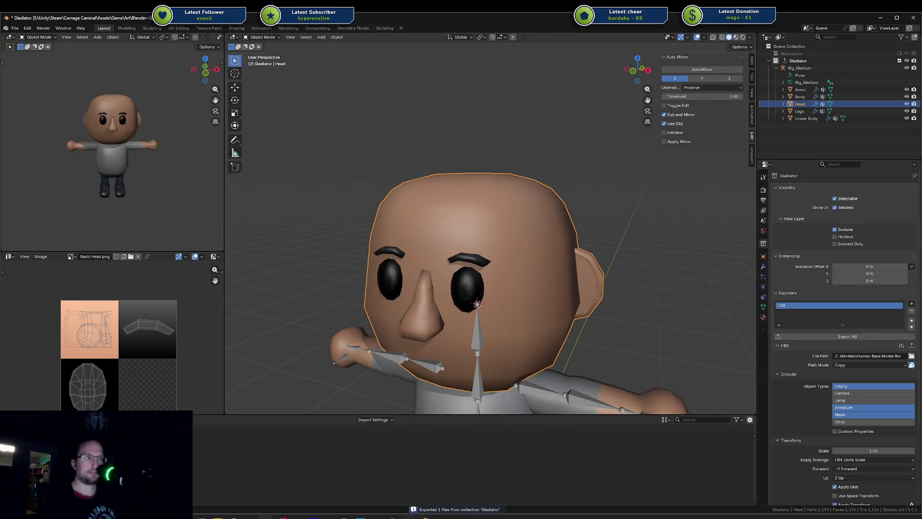
{"action": "key", "text": "alt+Tab"}
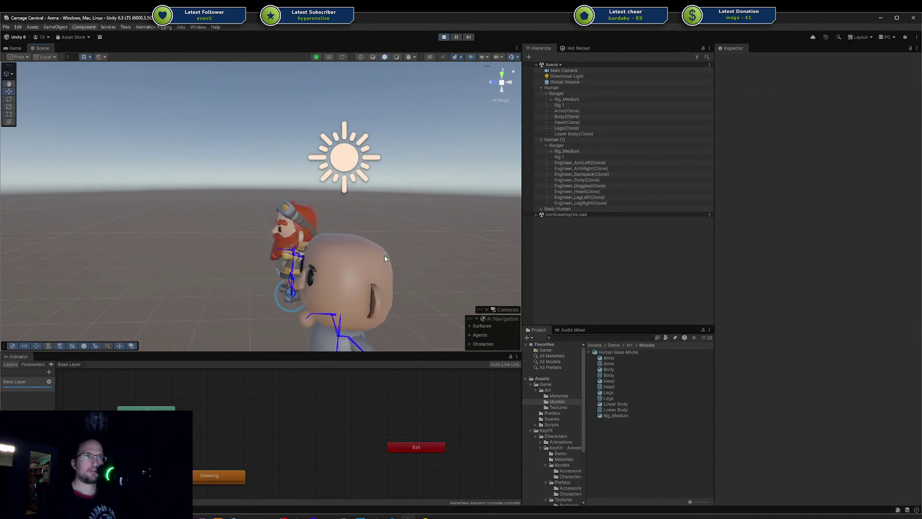
Frame the head in Unity's Scene view and orbit from a top-down to a level view
{"action": "left_click", "coordinate": [384, 259]}
{"action": "key", "text": "f"}
{"action": "left_click", "coordinate": [406, 198]}
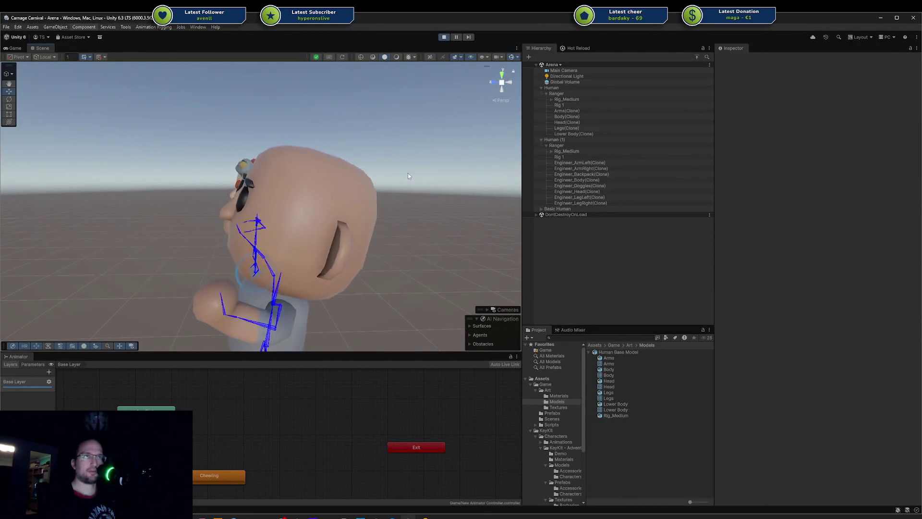
{"action": "mouse_move", "coordinate": [408, 176]}
{"action": "left_mouse_down", "text": "alt"}
{"action": "mouse_move", "coordinate": [240, 308]}
{"action": "mouse_move", "coordinate": [528, 215]}
{"action": "mouse_move", "coordinate": [688, 251]}
{"action": "mouse_move", "coordinate": [759, 234]}
{"action": "mouse_move", "coordinate": [895, 225]}
{"action": "mouse_move", "coordinate": [614, 233]}
{"action": "mouse_move", "coordinate": [530, 218]}
{"action": "left_mouse_up", "text": "alt"}
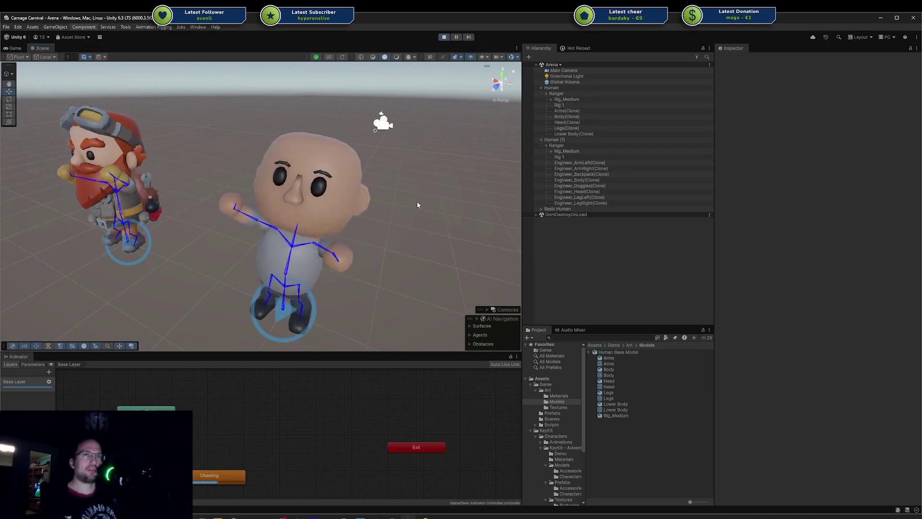
{"action": "mouse_move", "coordinate": [418, 205]}
{"action": "right_mouse_down"}
{"action": "mouse_move", "coordinate": [419, 172]}
{"action": "mouse_move", "coordinate": [385, 204]}
{"action": "right_mouse_up"}
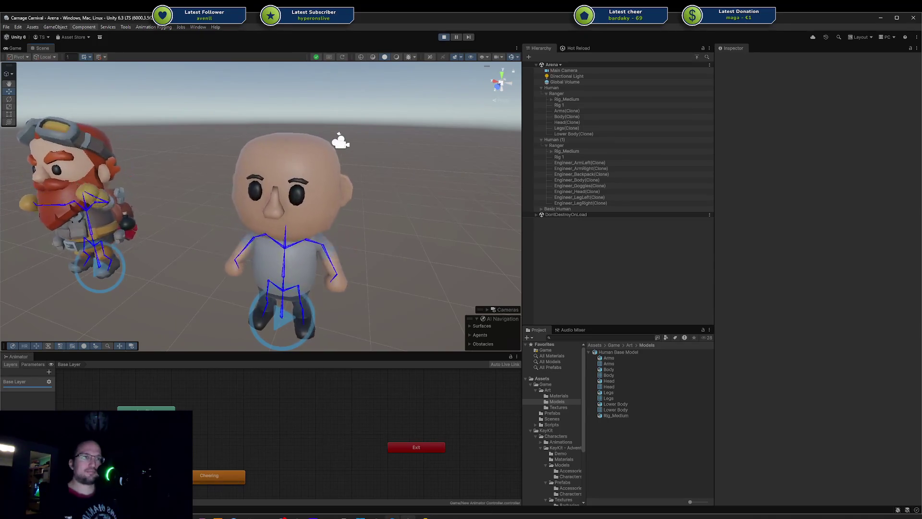
{"action": "key", "text": "alt+Tab"}
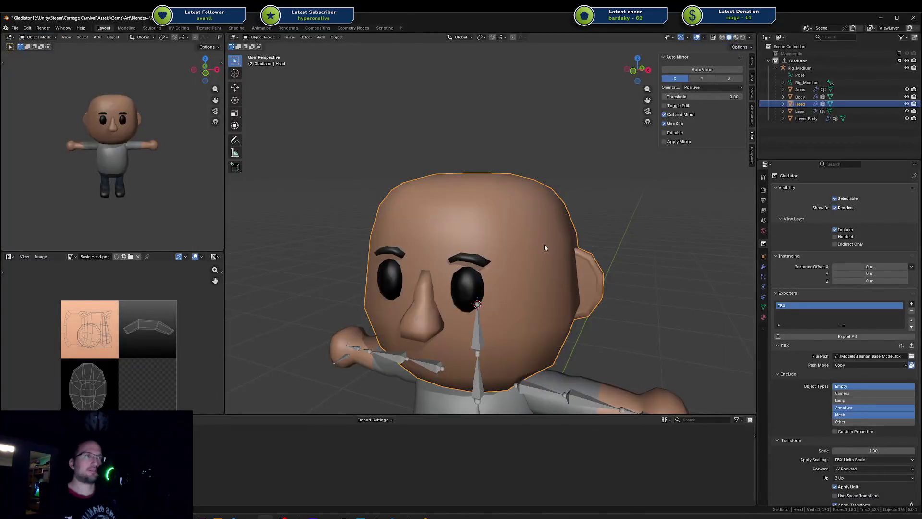
Enter Edit Mode, save Gladiator.blend, and switch to a wireframe right orthographic view
{"action": "key", "text": "Tab"}
{"action": "key", "text": "alt+a"}
{"action": "mouse_move", "coordinate": [545, 248]}
{"action": "middle_mouse_down"}
{"action": "mouse_move", "coordinate": [502, 247]}
{"action": "mouse_move", "coordinate": [510, 255]}
{"action": "middle_mouse_up"}
{"action": "key", "text": "ctrl+s"}
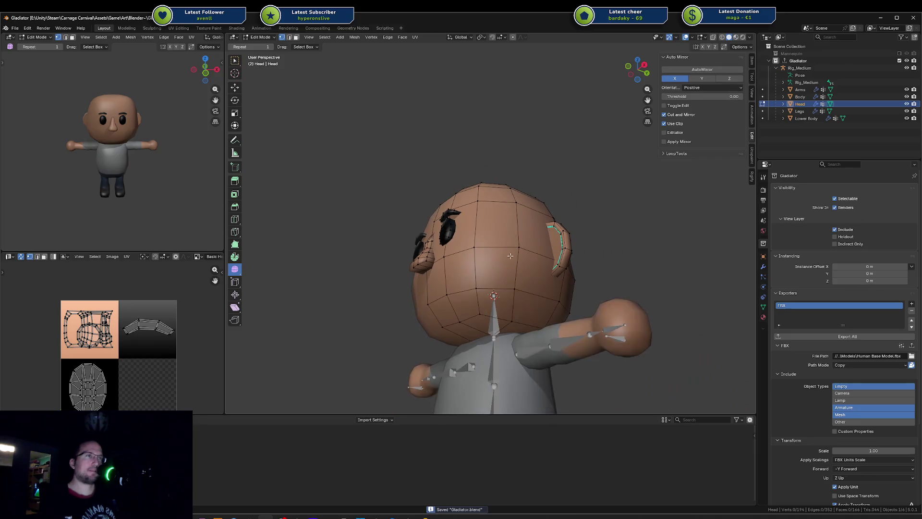
{"action": "middle_click_drag", "start_coordinate": [424, 299], "coordinate": [438, 308]}
{"action": "key", "text": "shift+z"}
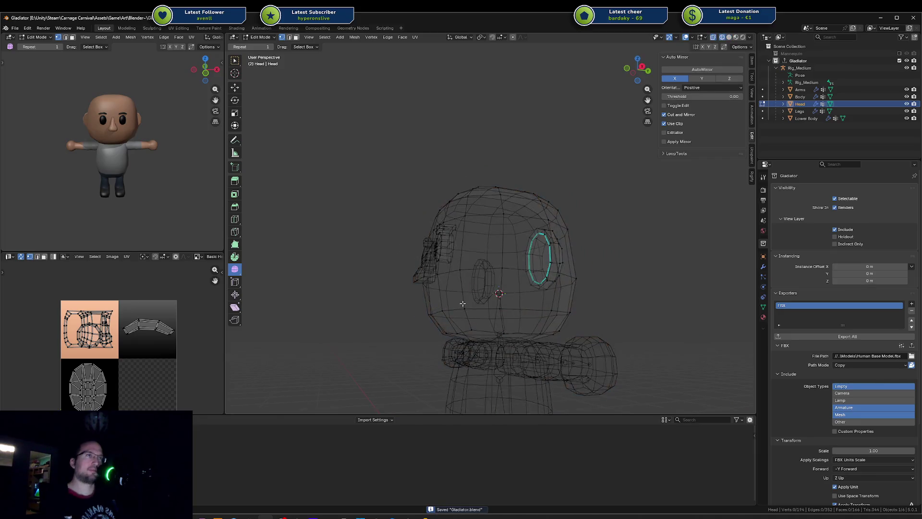
{"action": "key", "text": "KP_1"}
{"action": "key", "text": "KP_3"}
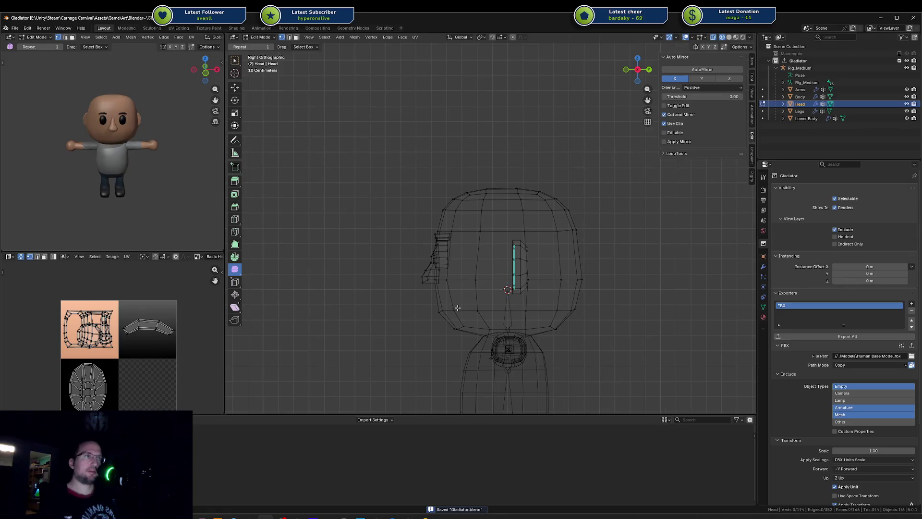
Box-select the lower faces of the head with the Select Box tool
{"action": "left_click_drag", "start_coordinate": [419, 306], "coordinate": [602, 349]}
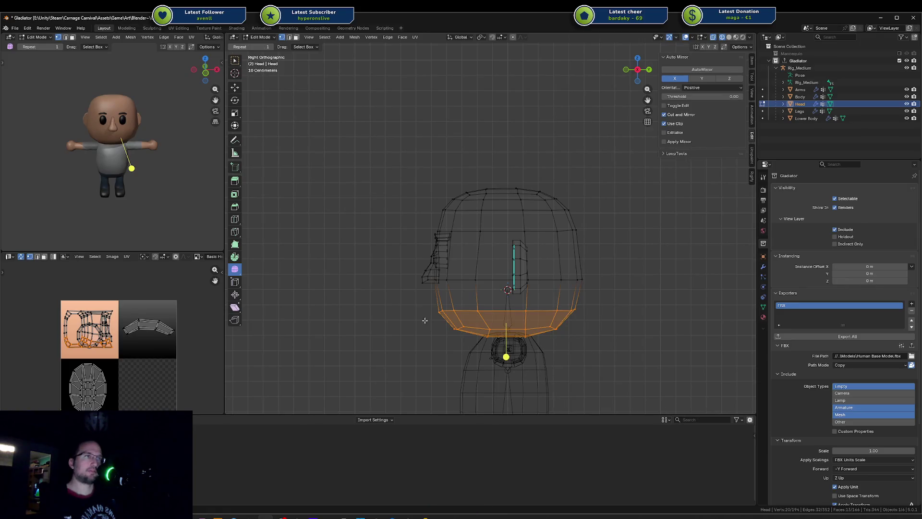
{"action": "left_click", "coordinate": [236, 61]}
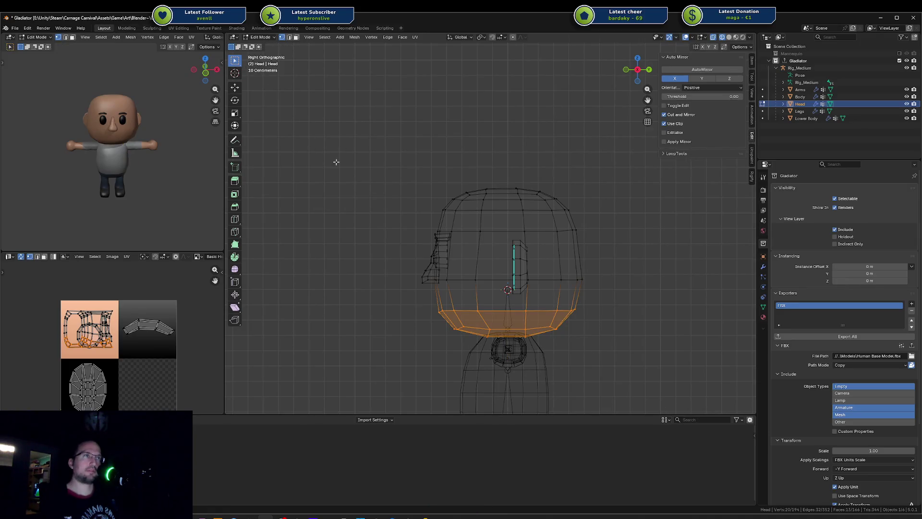
{"action": "left_click", "coordinate": [373, 278]}
{"action": "mouse_move", "coordinate": [392, 297]}
{"action": "left_mouse_down"}
{"action": "mouse_move", "coordinate": [427, 318]}
{"action": "mouse_move", "coordinate": [710, 403]}
{"action": "left_mouse_up"}
{"action": "left_click", "coordinate": [371, 269]}
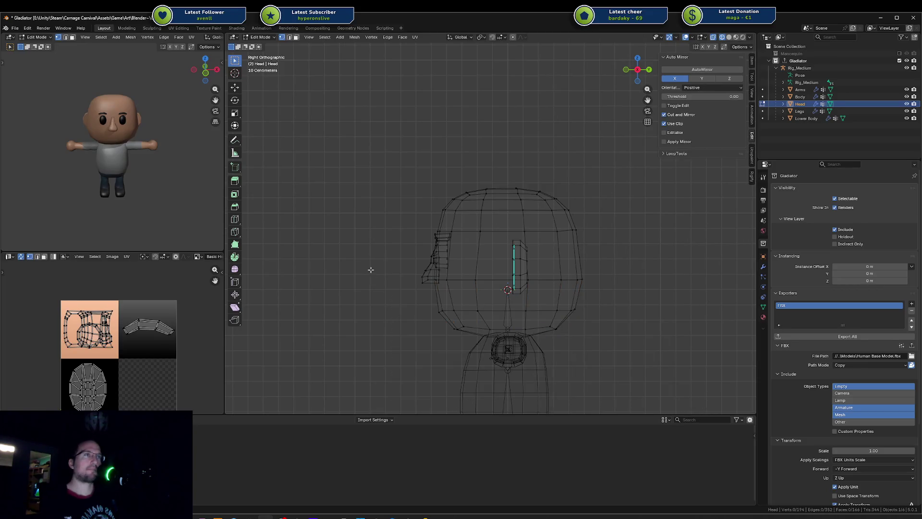
{"action": "left_click_drag", "start_coordinate": [371, 270], "coordinate": [690, 375]}
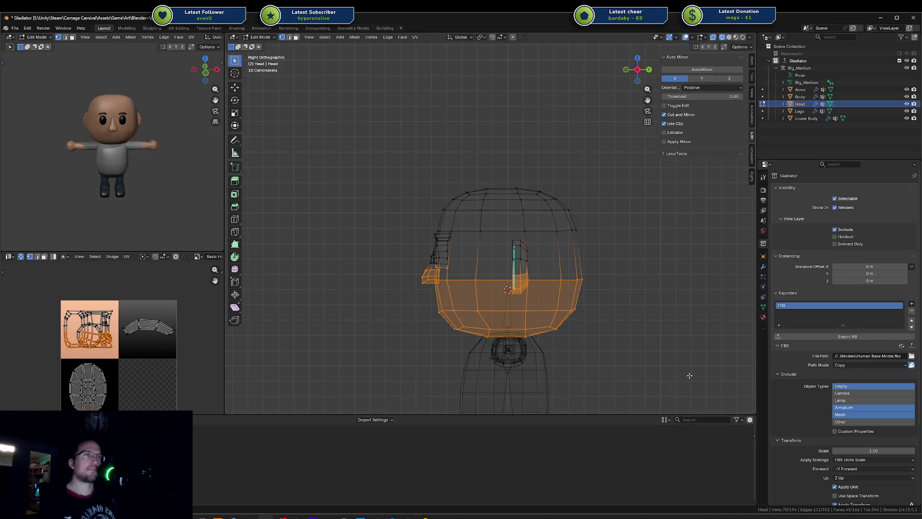
Select and grow the lower head rows, then delete those vertices
{"action": "left_click", "coordinate": [553, 375]}
{"action": "scroll", "coordinate": [529, 323], "scroll_direction": "down", "scroll_amount": 1}
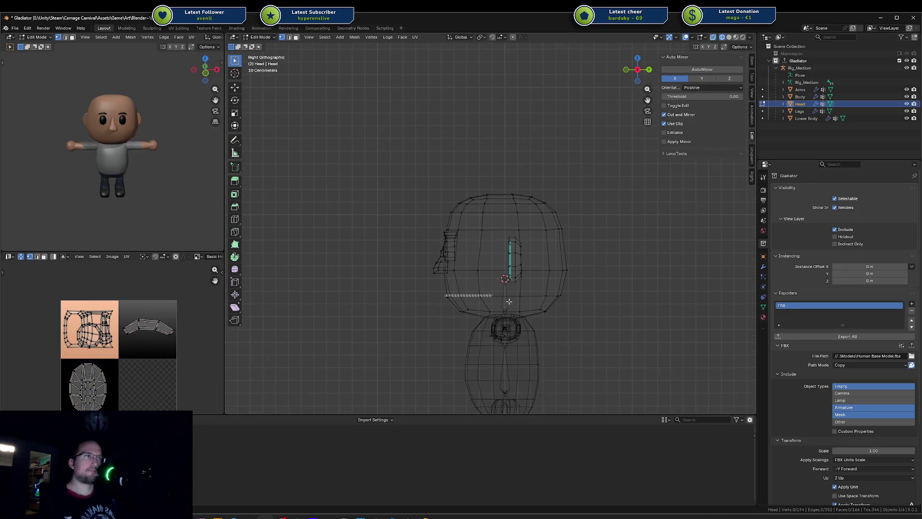
{"action": "left_click_drag", "start_coordinate": [509, 301], "coordinate": [620, 336]}
{"action": "key", "text": "ctrl+KP_Add"}
{"action": "key", "text": "x"}
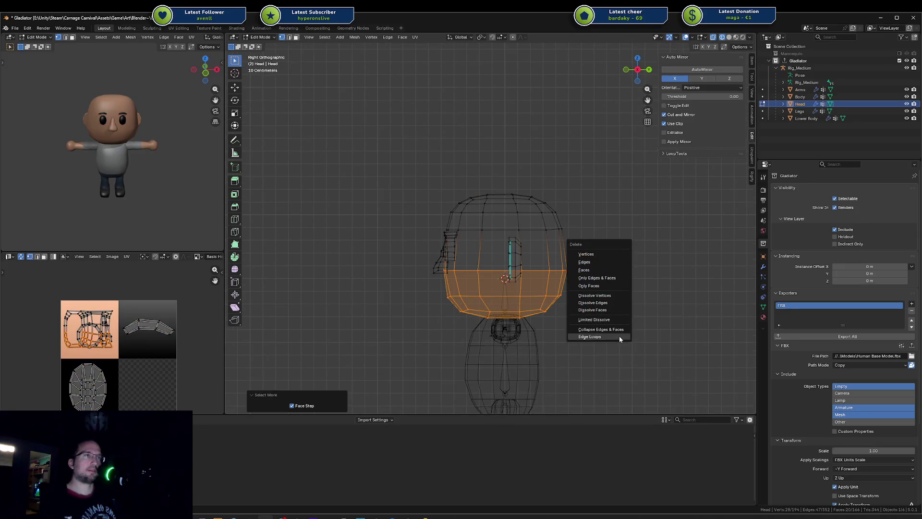
{"action": "left_click", "coordinate": [598, 255]}
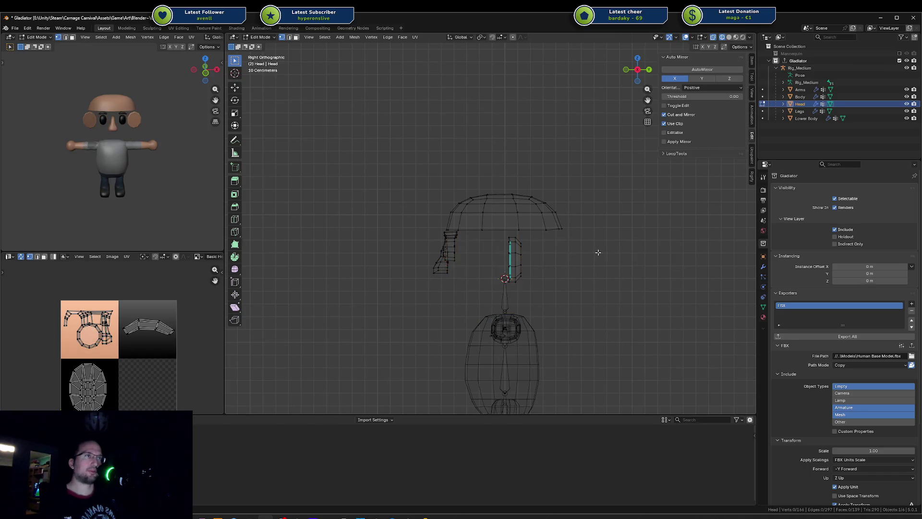
Duplicate the remaining dome, move the copy down and rotate it 180°
{"action": "key", "text": "l"}
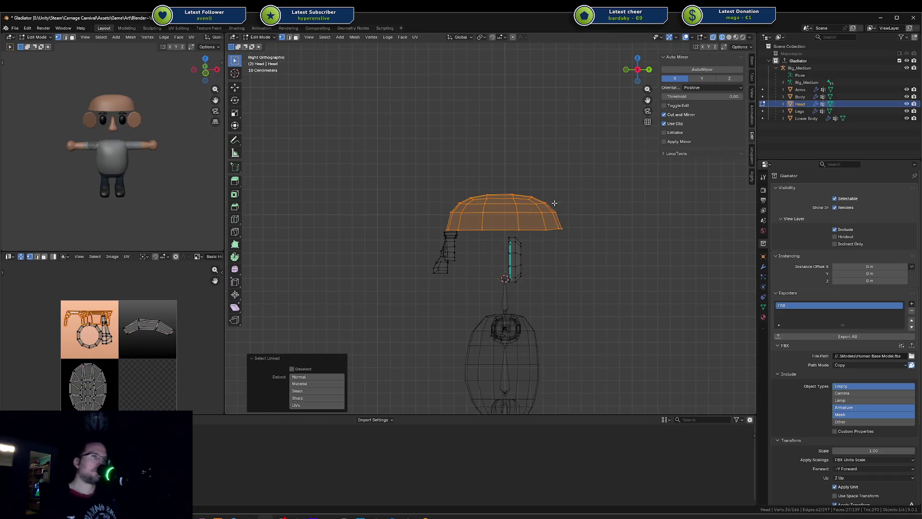
{"action": "key", "text": "shift+d"}
{"action": "key", "text": "z"}
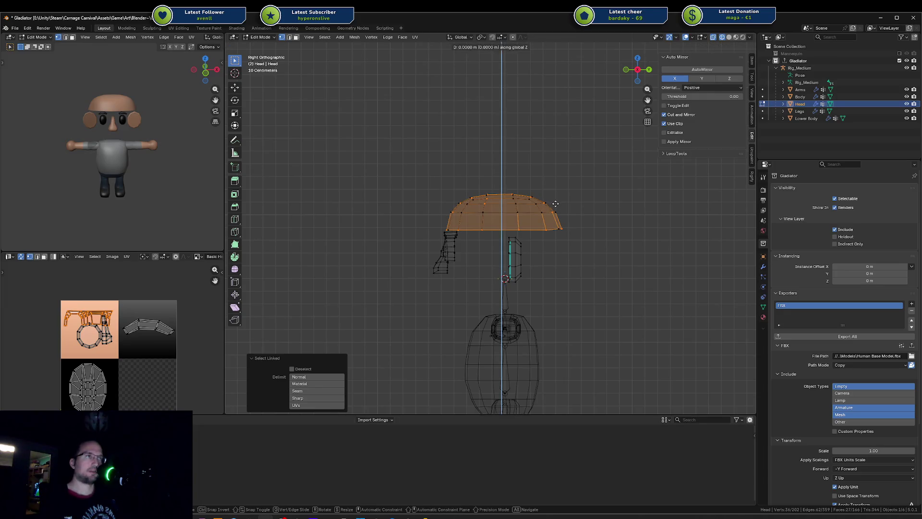
{"action": "left_click", "coordinate": [545, 281]}
{"action": "key", "text": "r"}
{"action": "key", "text": "z"}
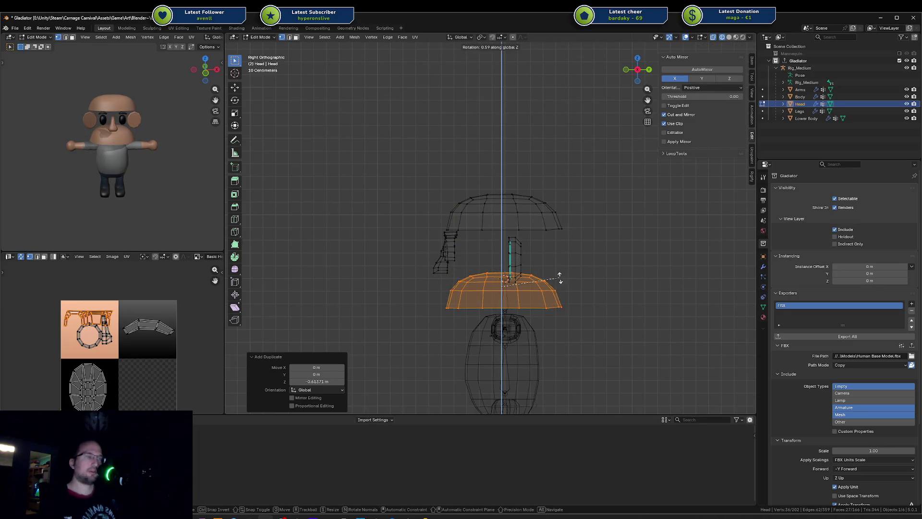
{"action": "key", "text": "z"}
{"action": "key", "text": "z"}
{"action": "type", "text": "180"}
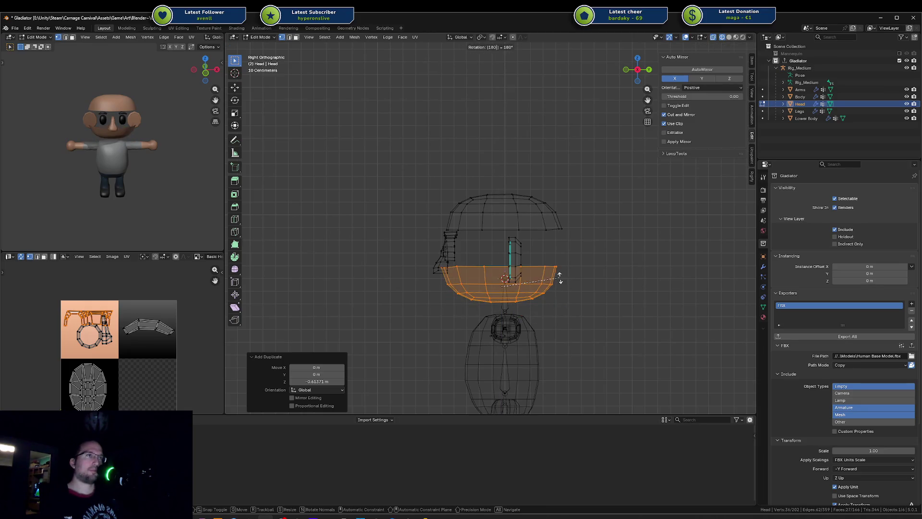
{"action": "key", "text": "Return"}
Move the flipped dome vertically into place beneath the head
{"action": "key", "text": "g"}
{"action": "key", "text": "z"}
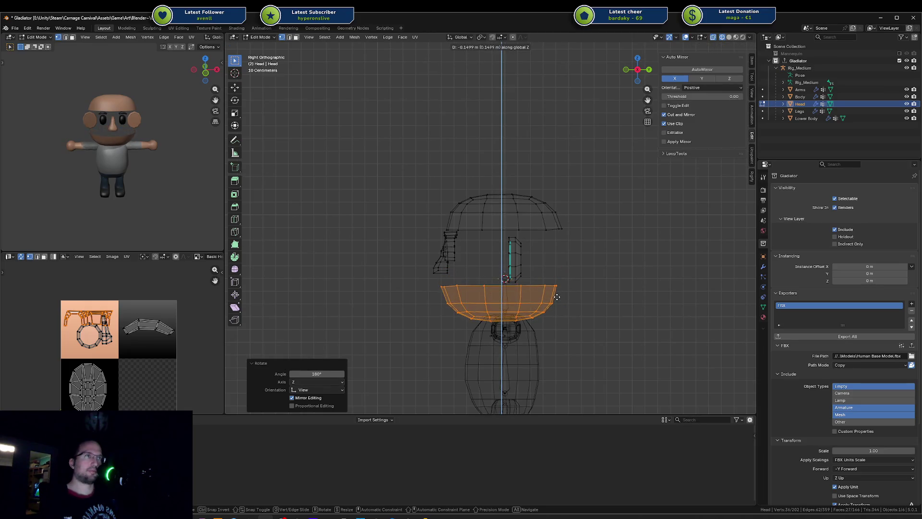
{"action": "left_click", "coordinate": [557, 296]}
{"action": "key", "text": "a"}
{"action": "key", "text": "alt+a"}
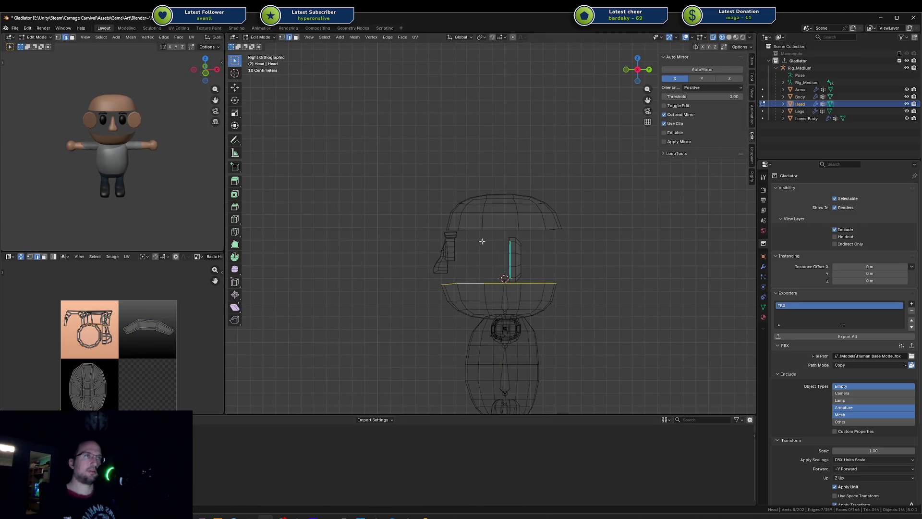
Join the dome and flipped copy with Bridge Edge Loops
{"action": "key", "text": "F3"}
{"action": "type", "text": "bridge"}
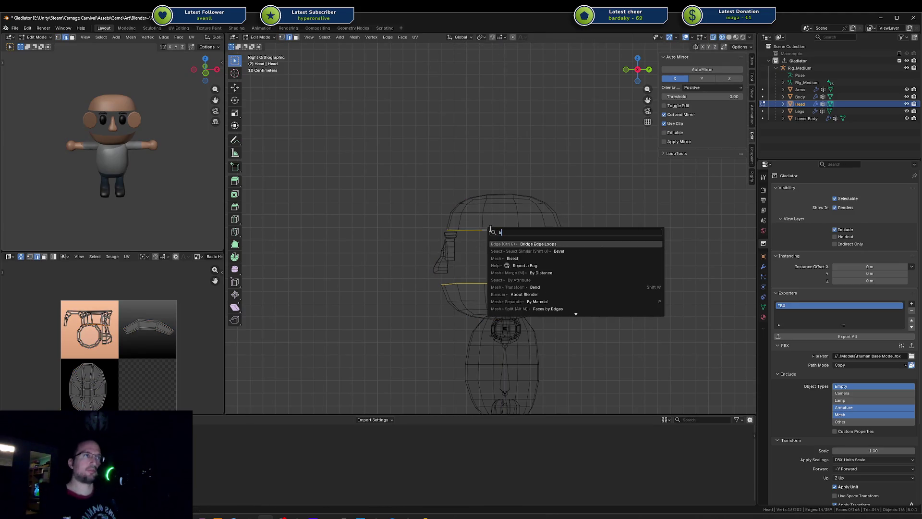
{"action": "key", "text": "Return"}
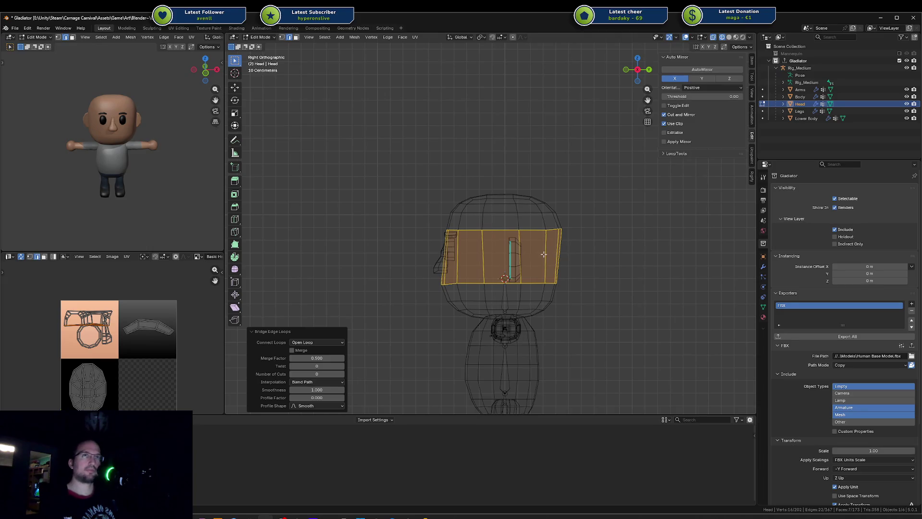
{"action": "scroll", "coordinate": [543, 254], "scroll_direction": "up", "scroll_amount": 3}
{"action": "key", "text": "alt+a"}
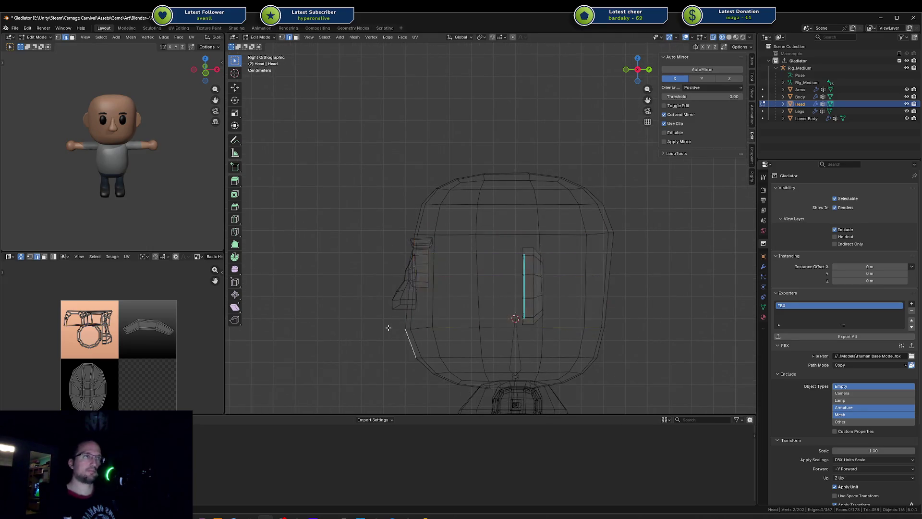
Box-select the bottom rows of faces and shift them along Y
{"action": "mouse_move", "coordinate": [377, 322]}
{"action": "left_mouse_down"}
{"action": "mouse_move", "coordinate": [618, 383]}
{"action": "mouse_move", "coordinate": [632, 398]}
{"action": "left_mouse_up"}
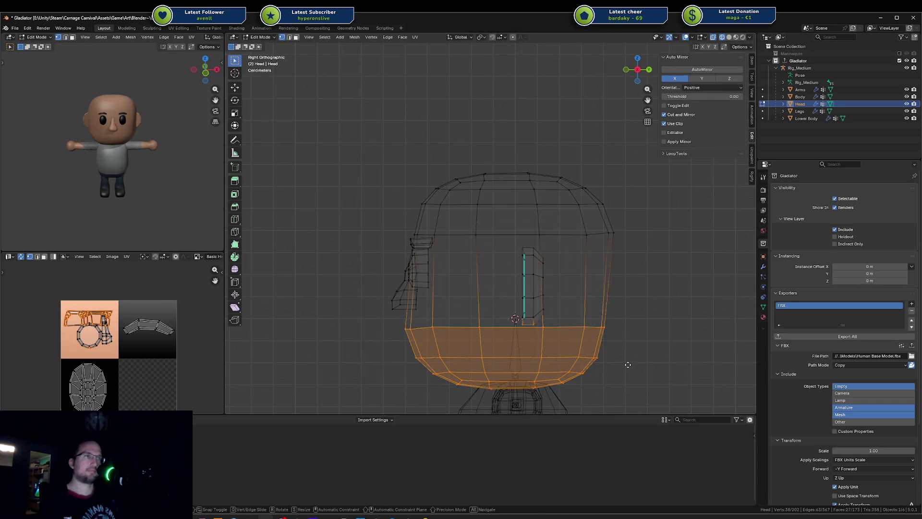
{"action": "key", "text": "y"}
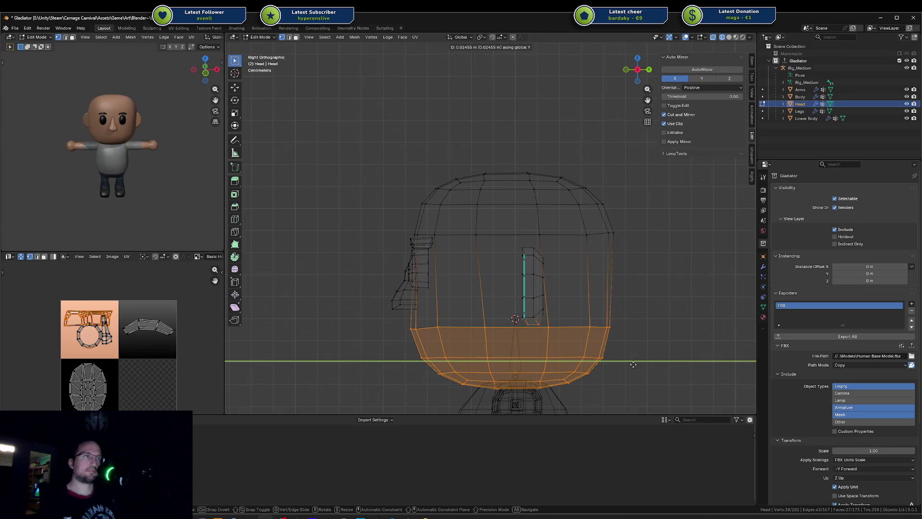
{"action": "left_click", "coordinate": [634, 364]}
{"action": "key", "text": "alt+a"}
{"action": "left_click", "coordinate": [457, 327]}
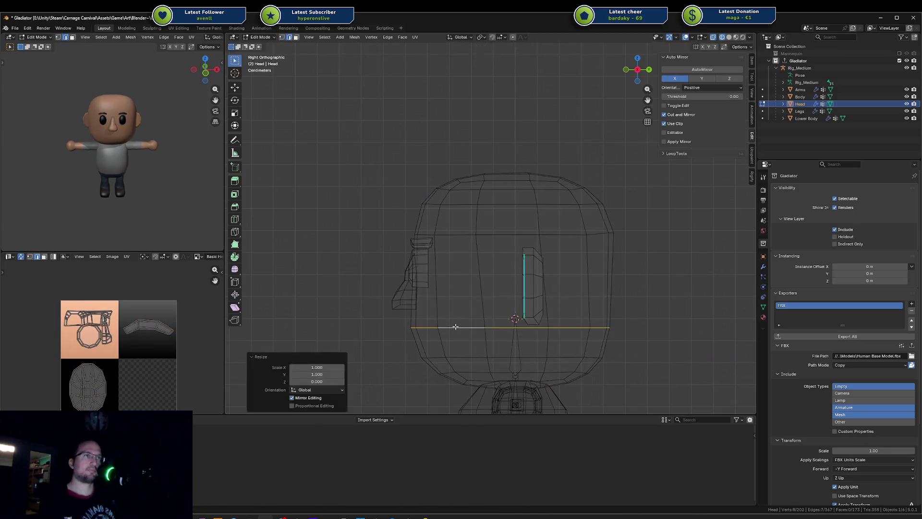
{"action": "left_click", "coordinate": [476, 283]}
Add a horizontal loop cut near the top of the head
{"action": "key", "text": "ctrl+r"}
{"action": "left_click", "coordinate": [466, 236]}
{"action": "left_click", "coordinate": [467, 236]}
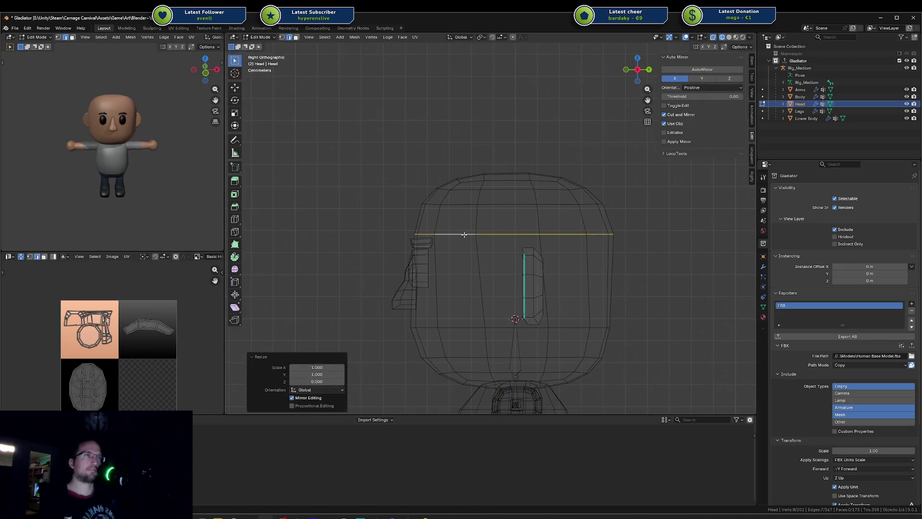
{"action": "key", "text": "alt+a"}
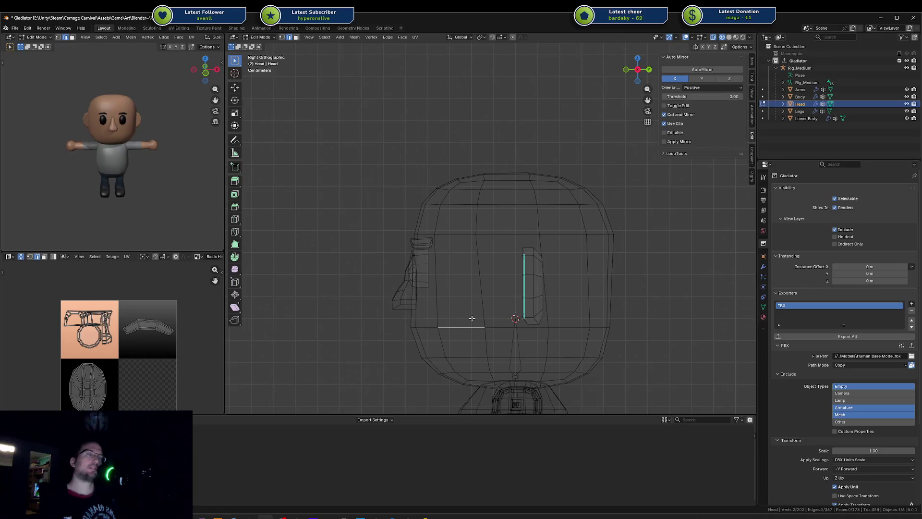
{"action": "key", "text": "a"}
{"action": "key", "text": "alt+a"}
{"action": "key", "text": "a"}
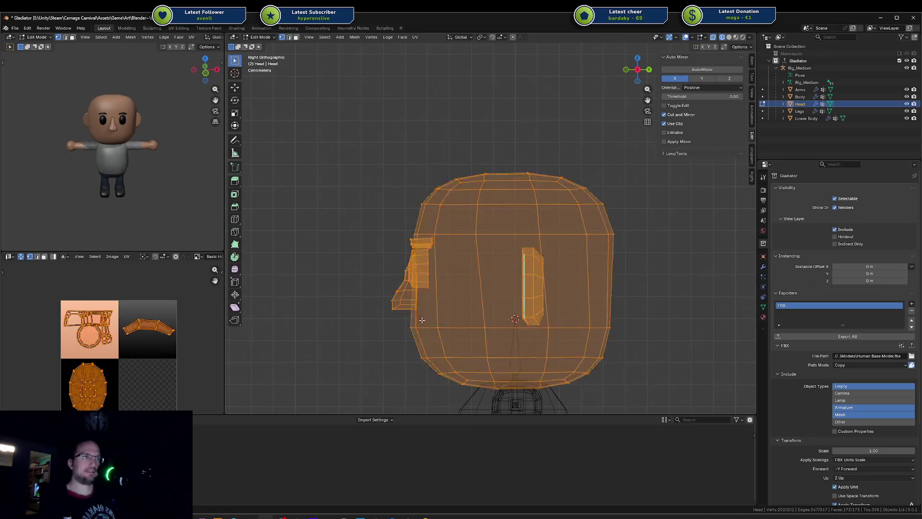
{"action": "key", "text": "alt+a"}
Box-select the bottom vertices of the head in vertex mode
{"action": "key", "text": "1"}
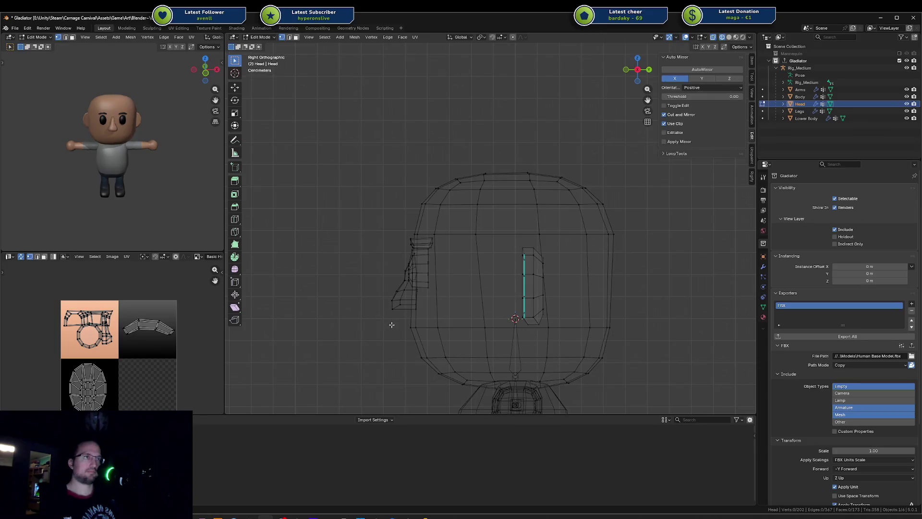
{"action": "left_click_drag", "start_coordinate": [391, 323], "coordinate": [636, 392]}
{"action": "key", "text": "alt+a"}
{"action": "left_click_drag", "start_coordinate": [397, 320], "coordinate": [733, 425]}
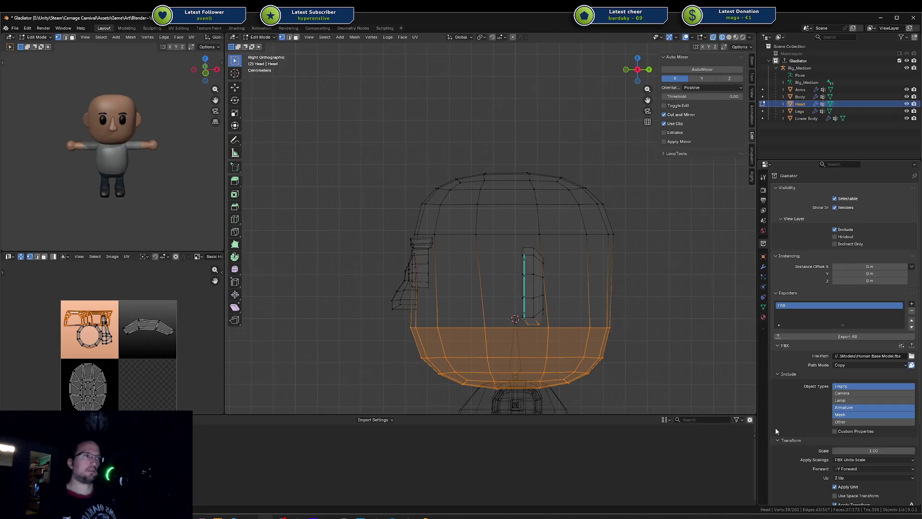
Delete the lower-head vertices, then duplicate the upper head and move the copy down
{"action": "key", "text": "x"}
{"action": "left_click", "coordinate": [481, 347]}
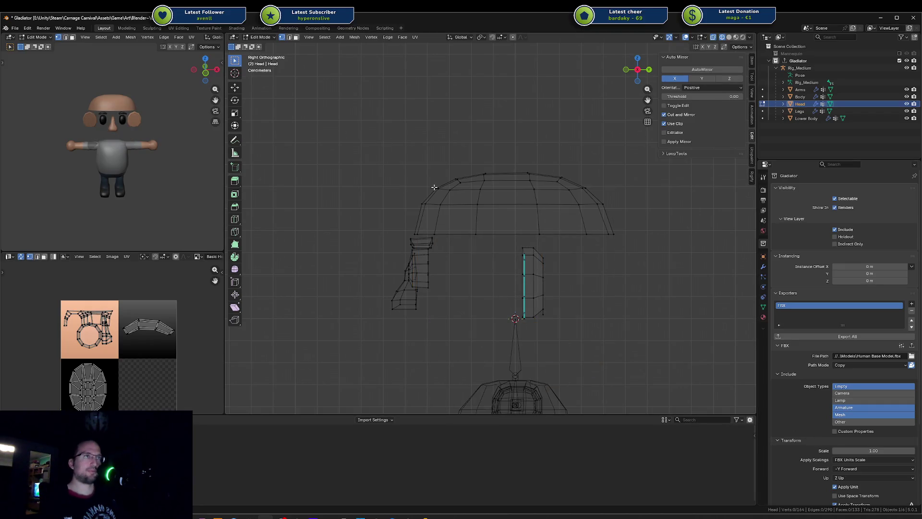
{"action": "key", "text": "l"}
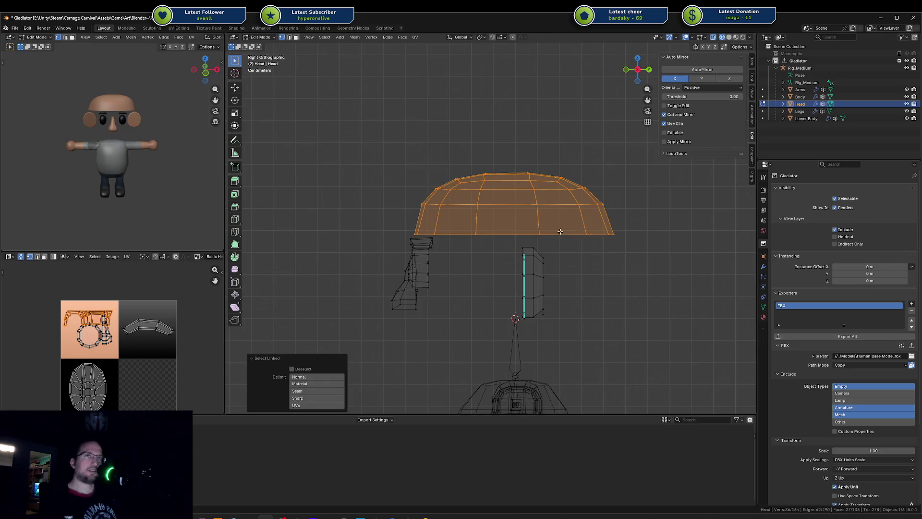
{"action": "key", "text": "shift+d"}
{"action": "key", "text": "z"}
{"action": "left_click", "coordinate": [552, 339]}
Rotate the copied half 180° about Z and lower it beneath the head
{"action": "type", "text": "rz"}
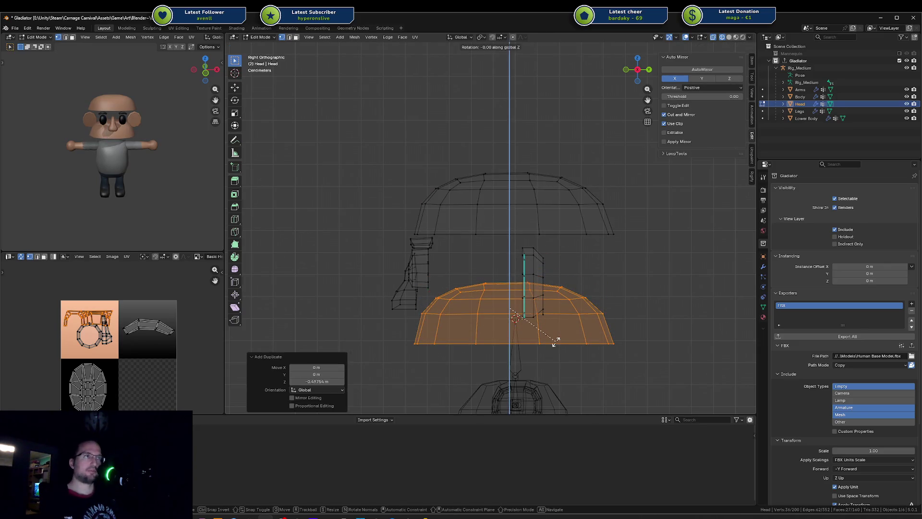
{"action": "type", "text": "180"}
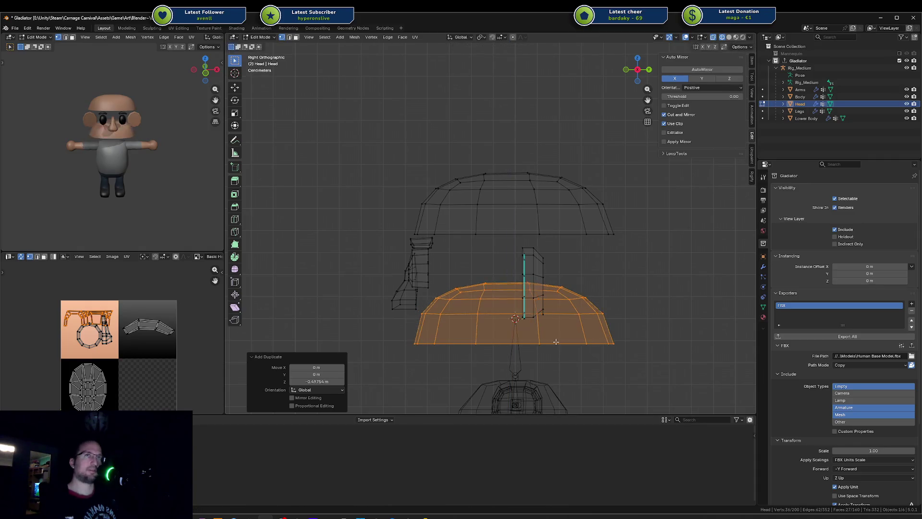
{"action": "type", "text": "z"}
{"action": "key", "text": "Return"}
{"action": "key", "text": "g"}
{"action": "key", "text": "z"}
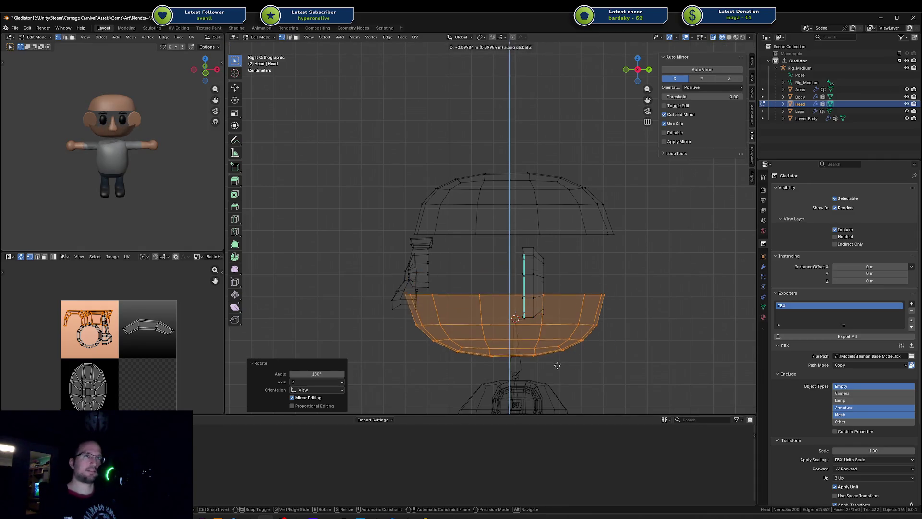
{"action": "left_click", "coordinate": [565, 392]}
{"action": "key", "text": "r"}
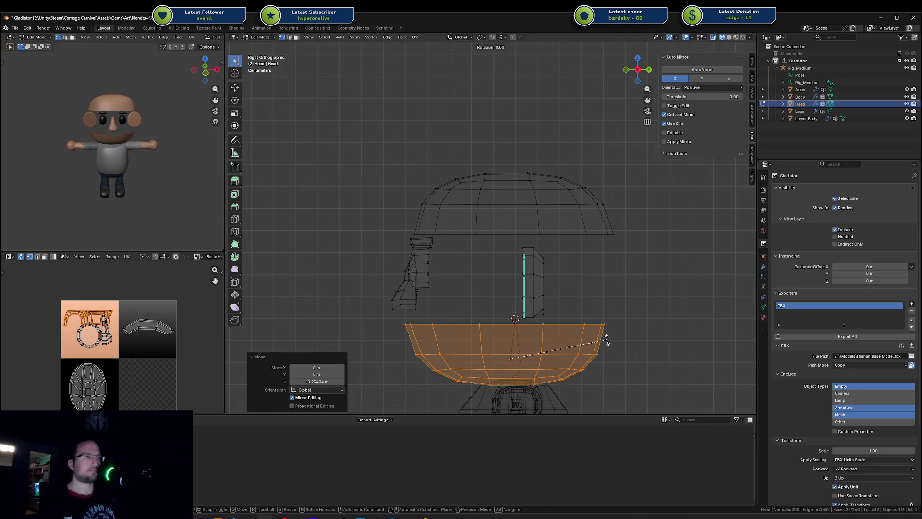
{"action": "type", "text": "z180"}
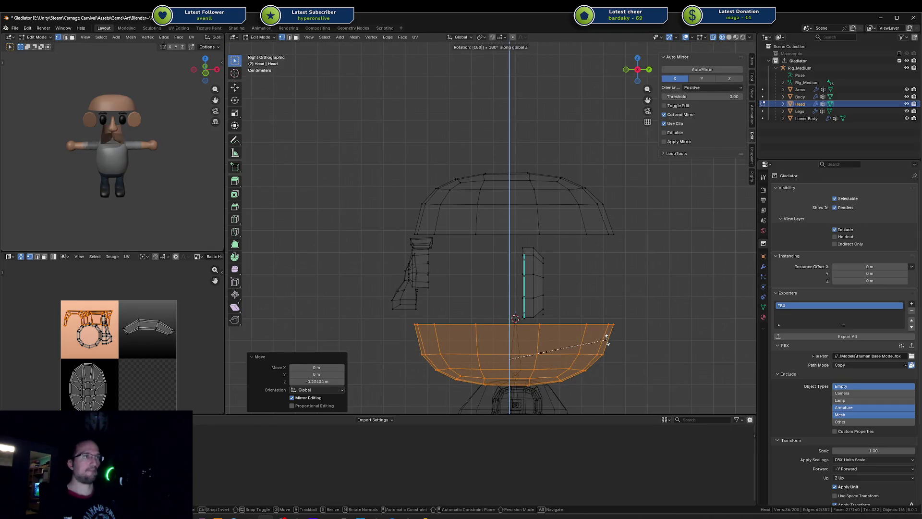
{"action": "key", "text": "Return"}
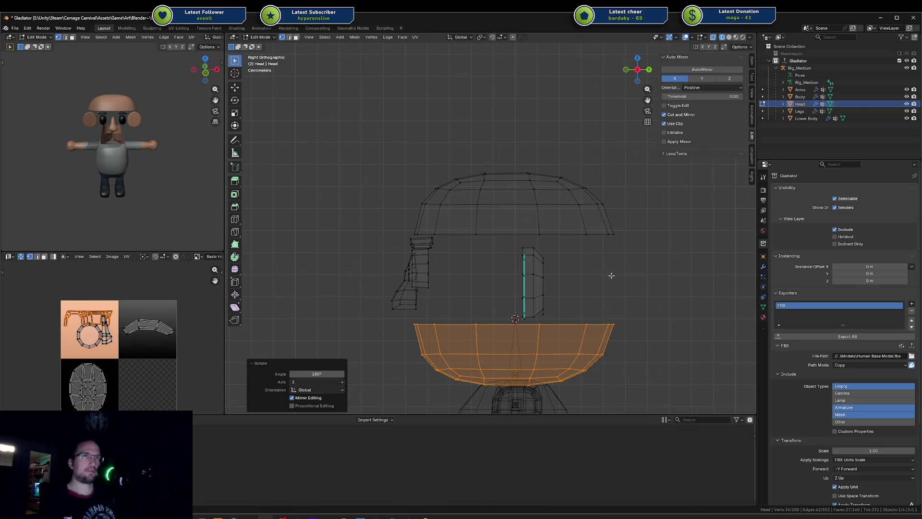
{"action": "key", "text": "g"}
{"action": "key", "text": "z"}
{"action": "left_click", "coordinate": [607, 292]}
Mirror the lower half with a Y scale of -1 and flip its normals
{"action": "key", "text": "F3"}
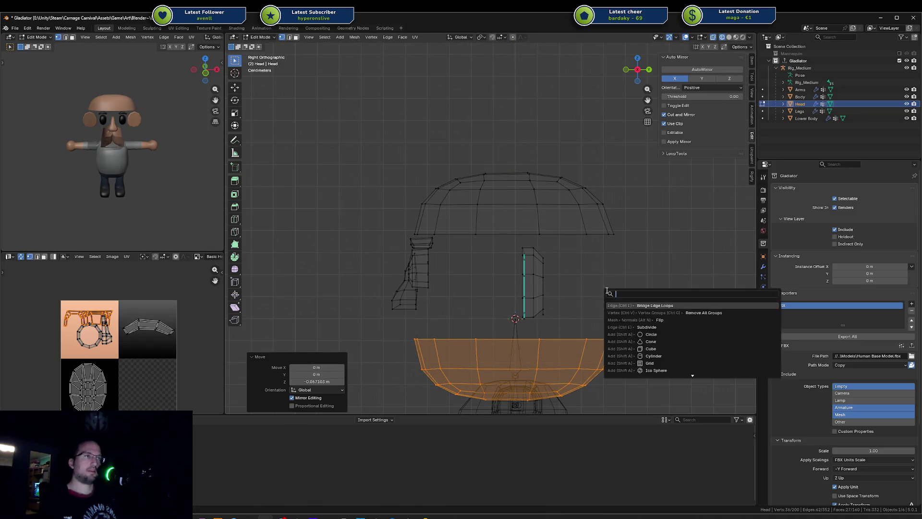
{"action": "type", "text": "flip"}
{"action": "key", "text": "Return"}
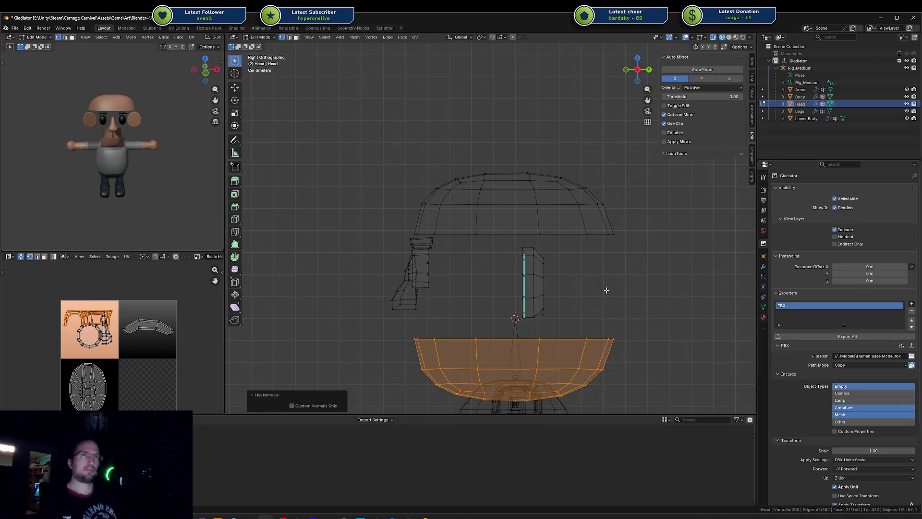
{"action": "key", "text": "ctrl+z"}
{"action": "key", "text": "ctrl+z"}
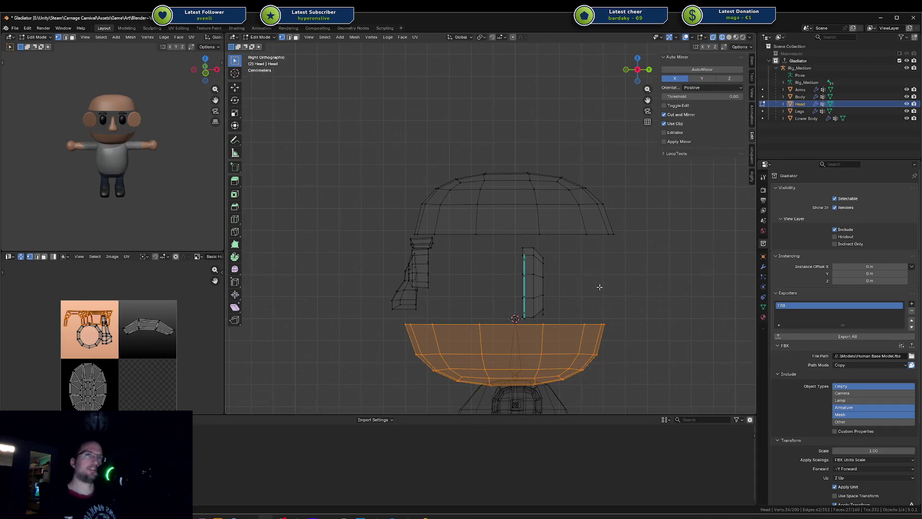
{"action": "mouse_move", "coordinate": [606, 278]}
{"action": "middle_mouse_down"}
{"action": "mouse_move", "coordinate": [601, 288]}
{"action": "mouse_move", "coordinate": [607, 281]}
{"action": "middle_mouse_up"}
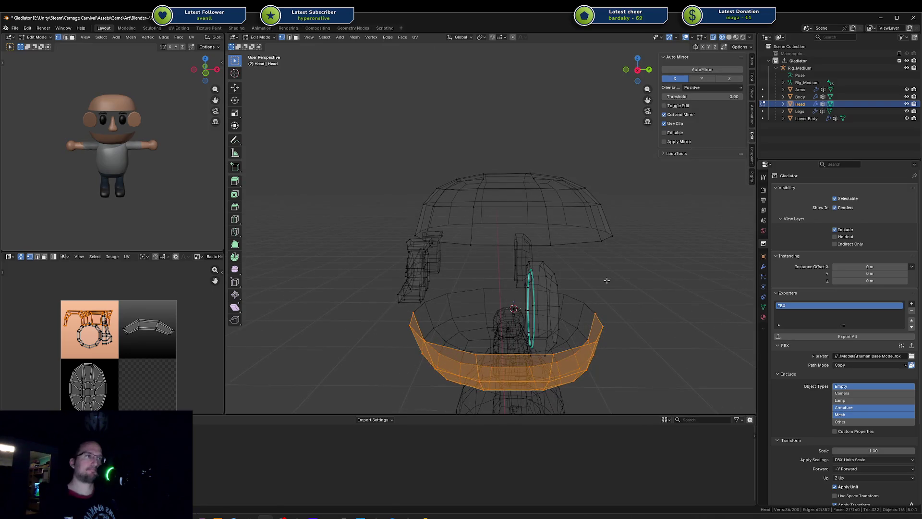
{"action": "type", "text": "sy"}
{"action": "type", "text": "-1"}
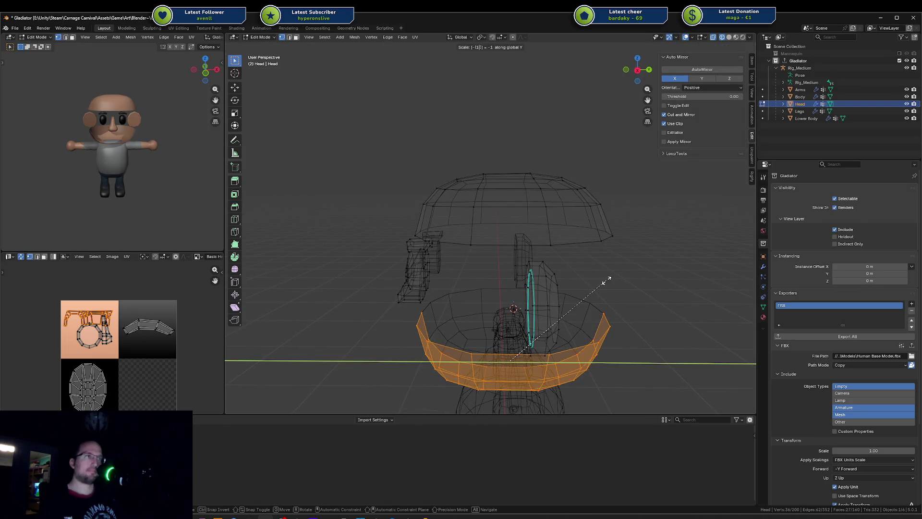
{"action": "key", "text": "Return"}
{"action": "key", "text": "F3"}
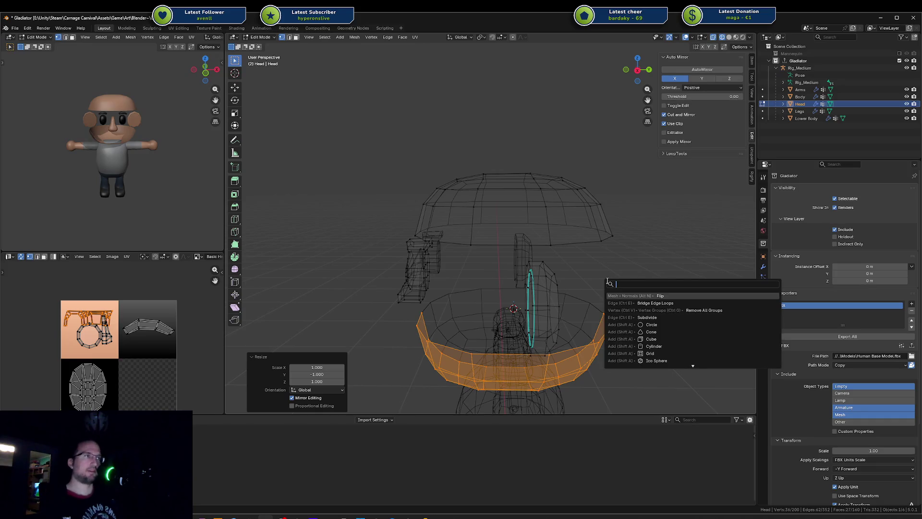
{"action": "key", "text": "Return"}
{"action": "key", "text": "KP_3"}
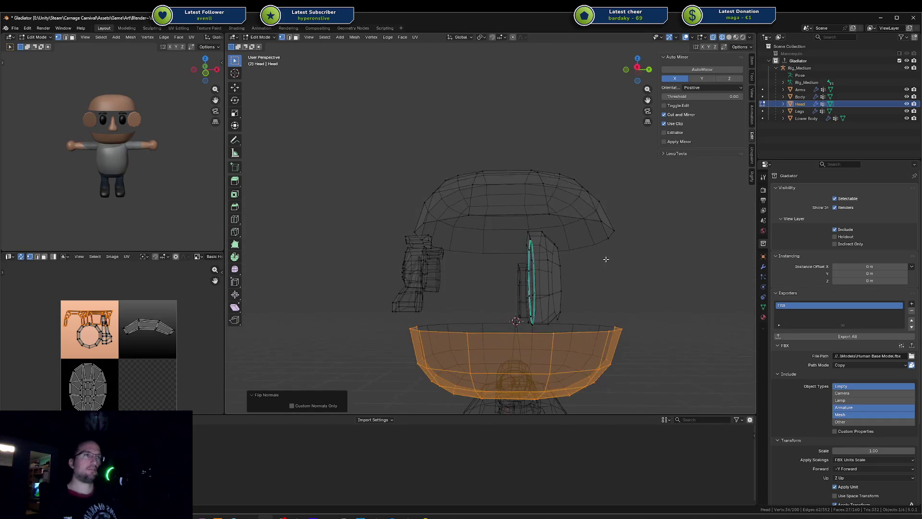
Bridge the bowl's top rim loop to the upper half's bottom loop with faces
{"action": "key", "text": "2"}
{"action": "left_click", "coordinate": [460, 324], "text": "alt"}
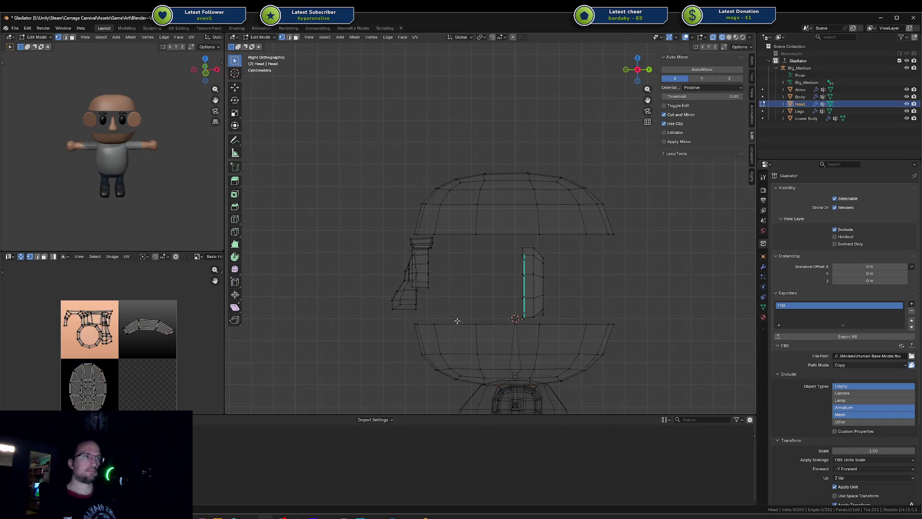
{"action": "left_click", "coordinate": [466, 228], "text": "alt+shift"}
{"action": "key", "text": "F3"}
{"action": "type", "text": "bridge"}
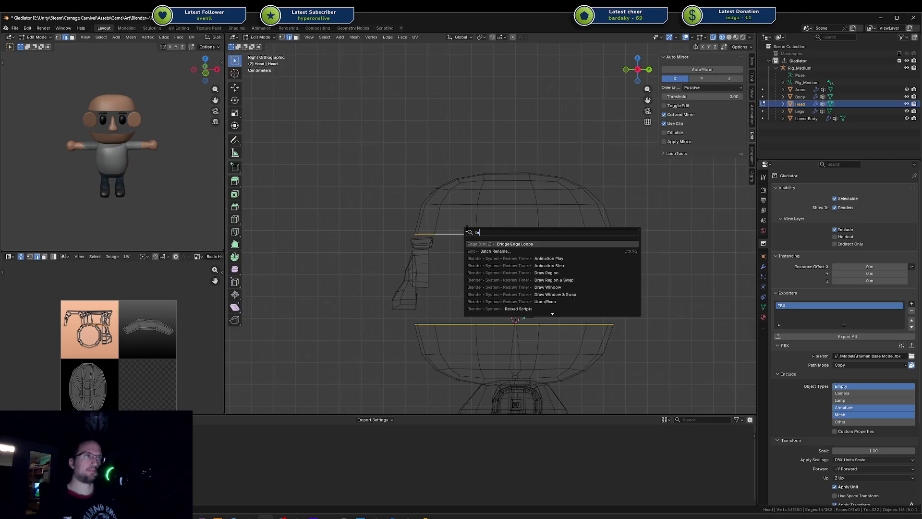
{"action": "key", "text": "Return"}
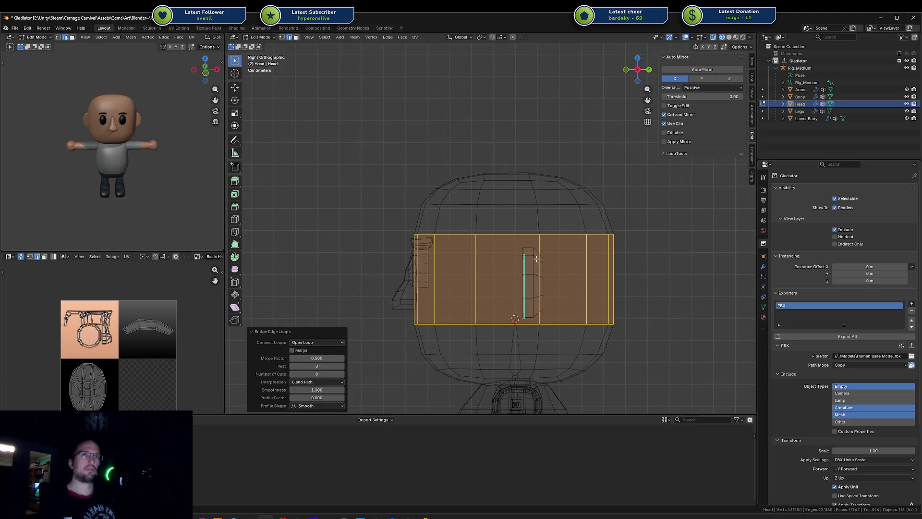
Back in Object Mode, check the joined head in solid shading and export Gladiator to FBX
{"action": "key", "text": "Tab"}
{"action": "left_click", "coordinate": [652, 304]}
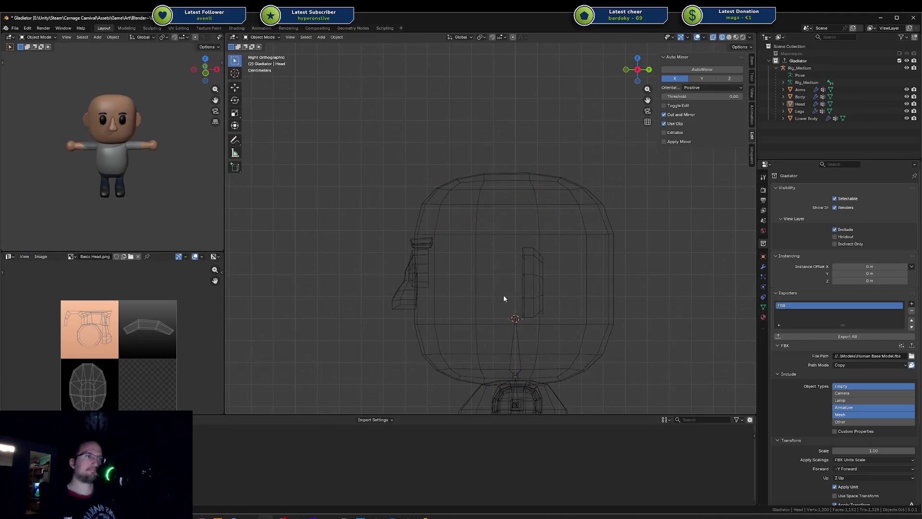
{"action": "mouse_move", "coordinate": [134, 156]}
{"action": "middle_mouse_down"}
{"action": "mouse_move", "coordinate": [189, 156]}
{"action": "mouse_move", "coordinate": [68, 159]}
{"action": "middle_mouse_up"}
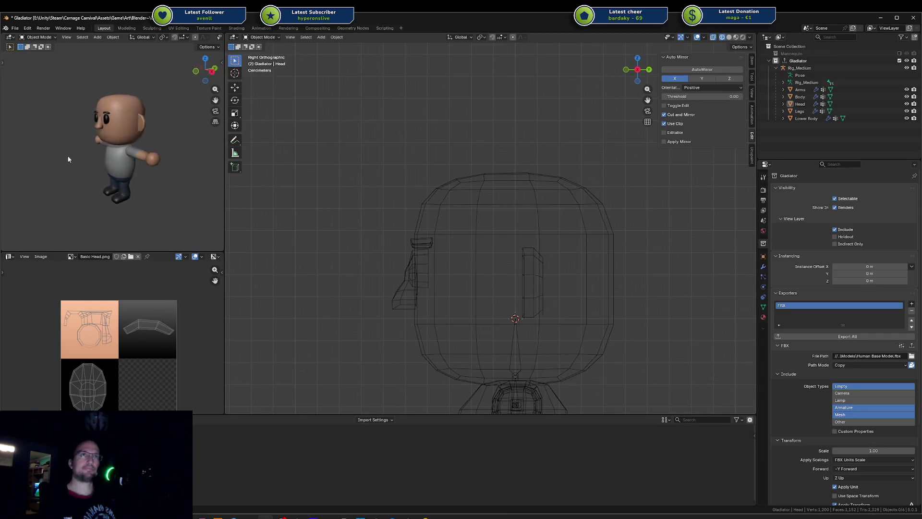
{"action": "mouse_move", "coordinate": [433, 204]}
{"action": "middle_mouse_down"}
{"action": "mouse_move", "coordinate": [670, 272]}
{"action": "mouse_move", "coordinate": [648, 320]}
{"action": "mouse_move", "coordinate": [641, 301]}
{"action": "mouse_move", "coordinate": [652, 272]}
{"action": "mouse_move", "coordinate": [633, 263]}
{"action": "mouse_move", "coordinate": [655, 279]}
{"action": "mouse_move", "coordinate": [650, 294]}
{"action": "middle_mouse_up"}
{"action": "key", "text": "shift+z"}
{"action": "left_click", "coordinate": [840, 337]}
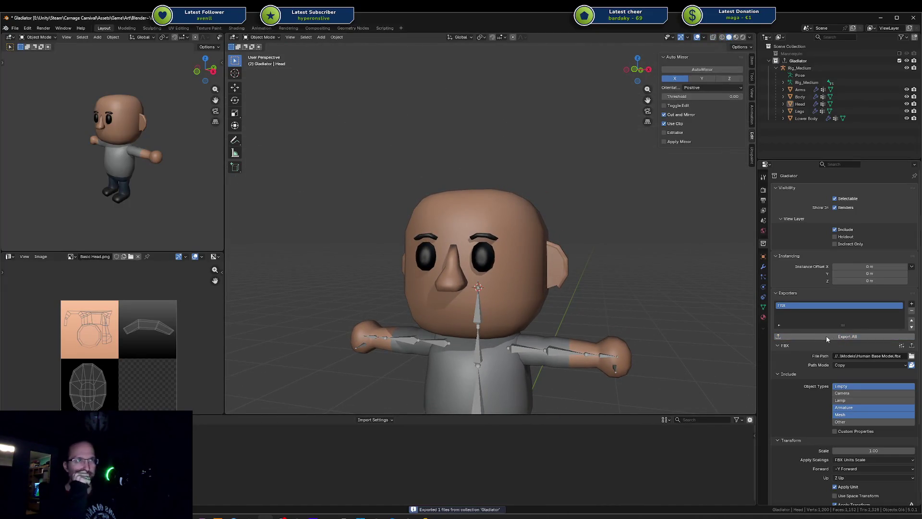
Inspect the bald character from the side in Unity, then return to Blender to edit the head mesh
{"action": "key", "text": "alt+Tab"}
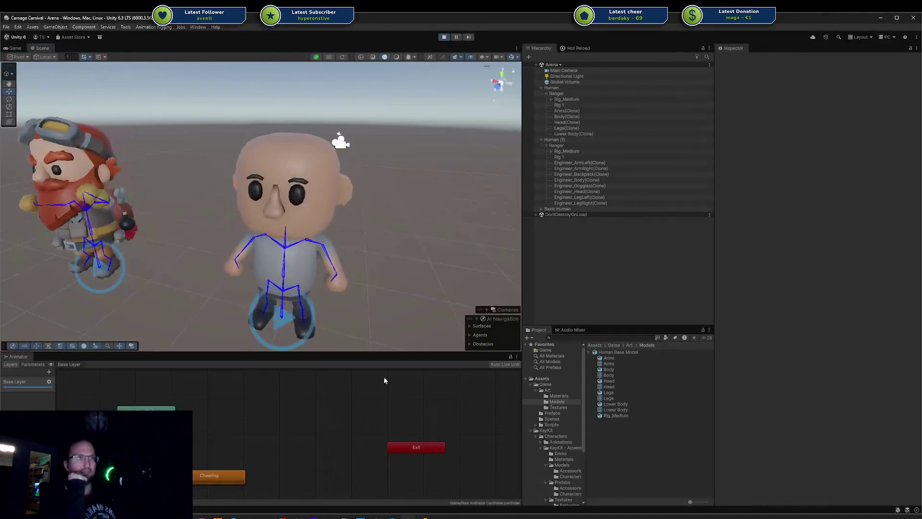
{"action": "mouse_move", "coordinate": [373, 247]}
{"action": "left_mouse_down", "text": "alt"}
{"action": "mouse_move", "coordinate": [228, 177]}
{"action": "mouse_move", "coordinate": [306, 144]}
{"action": "left_mouse_up", "text": "alt"}
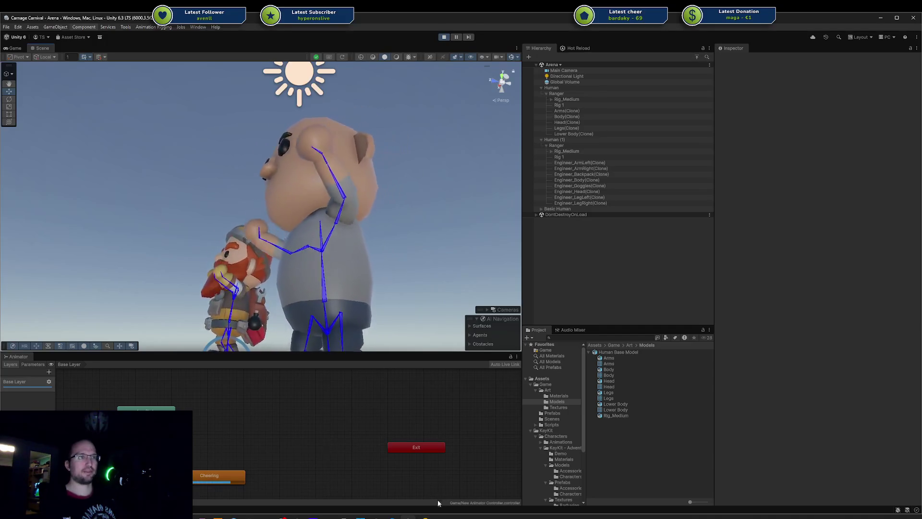
{"action": "mouse_move", "coordinate": [422, 517]}
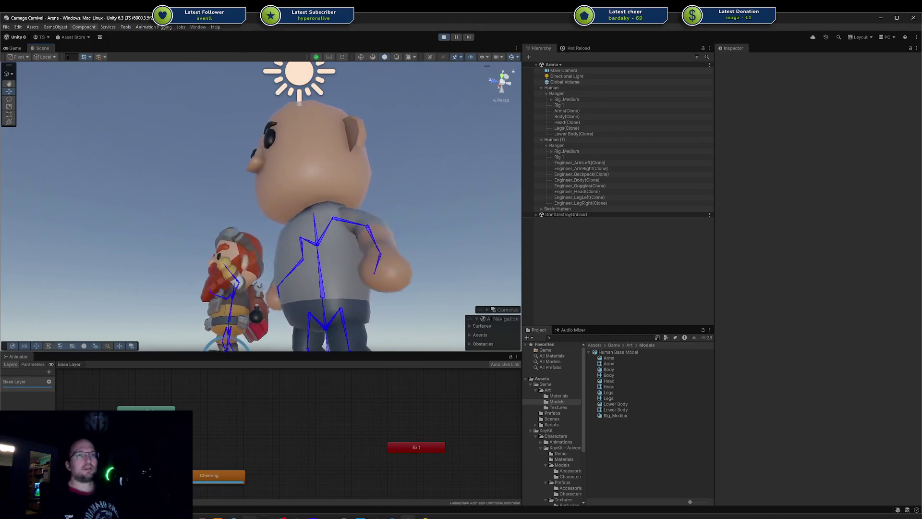
{"action": "left_click", "coordinate": [218, 516]}
{"action": "key", "text": "Tab"}
{"action": "mouse_move", "coordinate": [593, 254]}
{"action": "middle_mouse_down"}
{"action": "mouse_move", "coordinate": [493, 259]}
{"action": "mouse_move", "coordinate": [487, 272]}
{"action": "middle_mouse_up"}
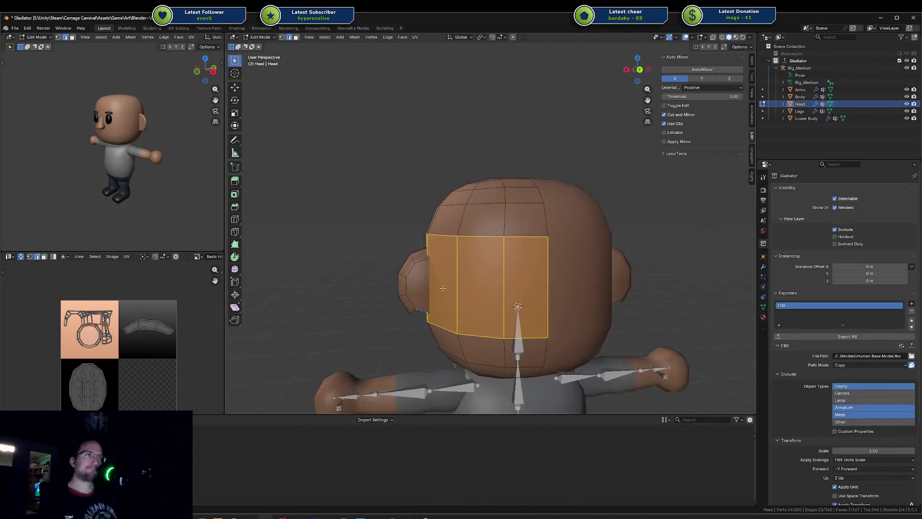
Hide one head half and zoom in on the remaining ear pieces
{"action": "key", "text": "alt+a"}
{"action": "key", "text": "l"}
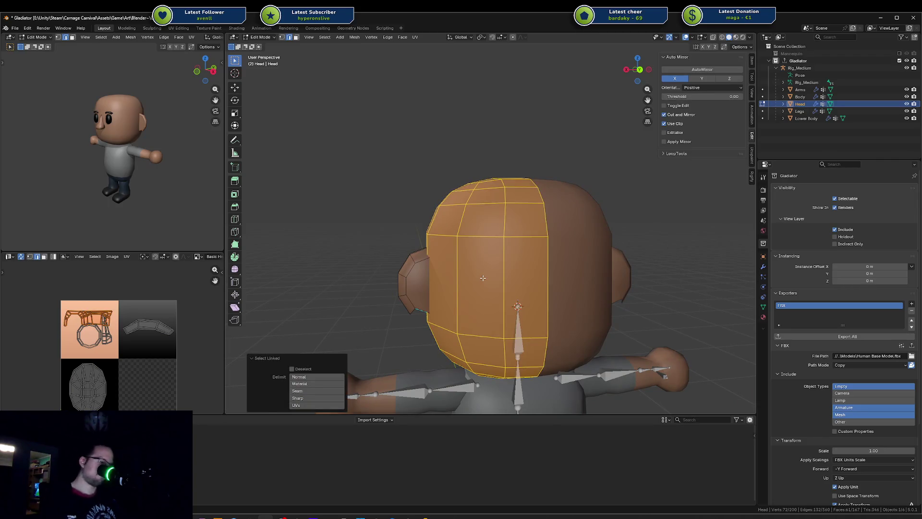
{"action": "key", "text": "h"}
{"action": "middle_click_drag", "start_coordinate": [483, 278], "coordinate": [400, 277]}
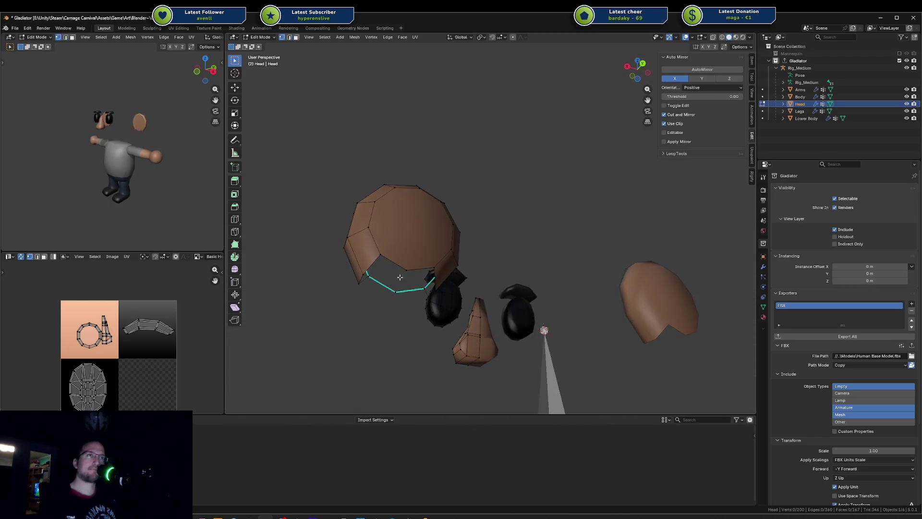
{"action": "left_click", "coordinate": [400, 277]}
{"action": "key", "text": "KP_Decimal"}
{"action": "mouse_move", "coordinate": [453, 263]}
{"action": "middle_mouse_down"}
{"action": "mouse_move", "coordinate": [575, 256]}
{"action": "mouse_move", "coordinate": [523, 301]}
{"action": "middle_mouse_up"}
{"action": "key", "text": "alt+a"}
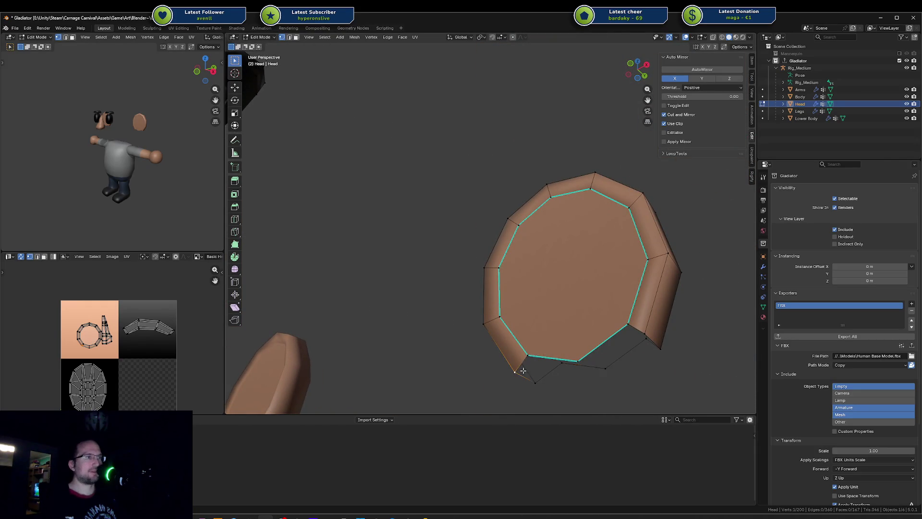
{"action": "mouse_move", "coordinate": [527, 368]}
{"action": "middle_mouse_down"}
{"action": "mouse_move", "coordinate": [553, 326]}
{"action": "mouse_move", "coordinate": [556, 235]}
{"action": "mouse_move", "coordinate": [540, 267]}
{"action": "middle_mouse_up"}
In front orthographic view, move the selected ear loop to form the inner rim
{"action": "key", "text": "KP_1"}
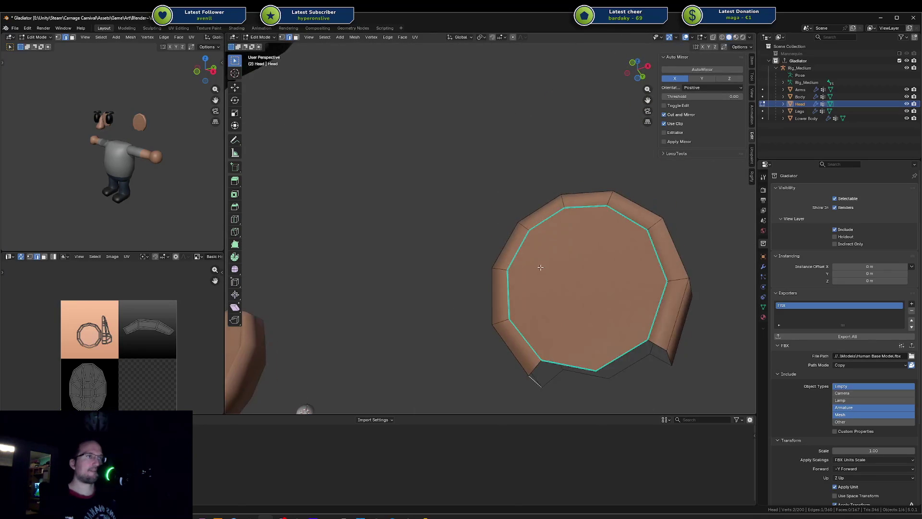
{"action": "key", "text": "KP_1"}
{"action": "key", "text": "g"}
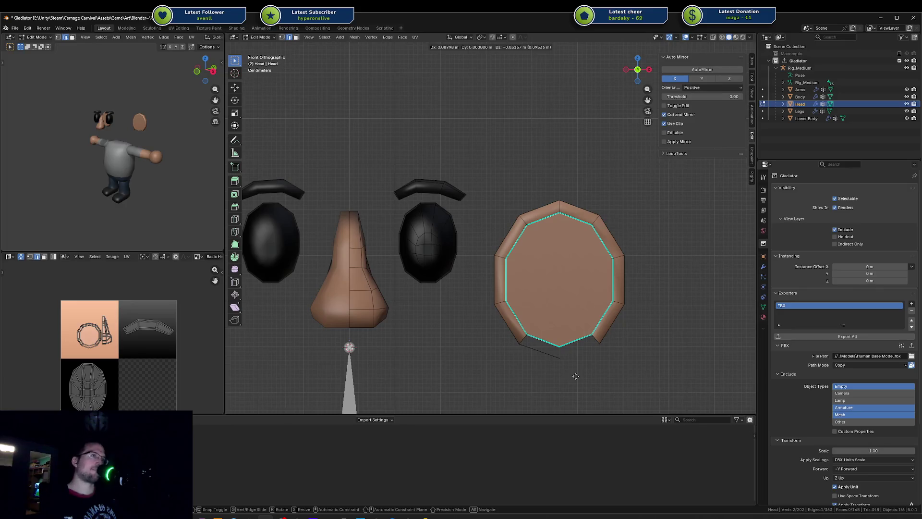
{"action": "left_click", "coordinate": [576, 376]}
{"action": "middle_click_drag", "start_coordinate": [584, 363], "coordinate": [616, 278]}
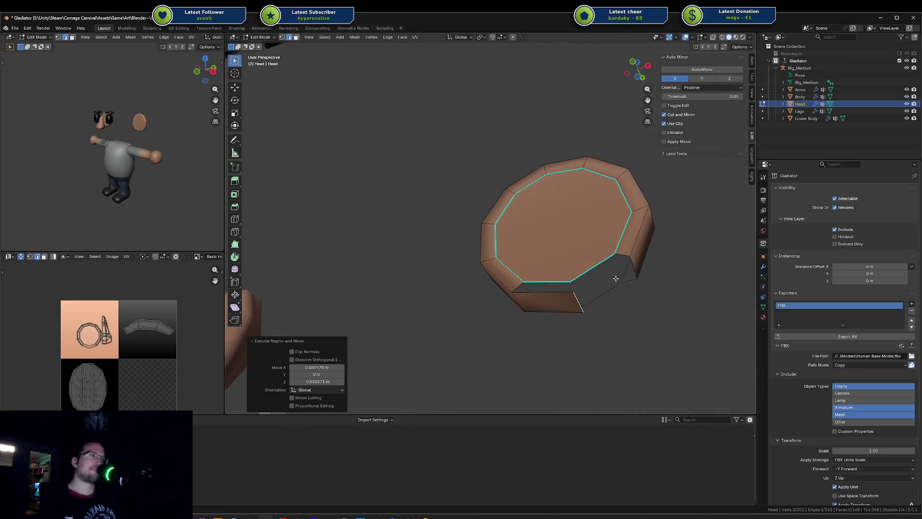
Fill the gaps between the ear's edges with faces and return to Object Mode
{"action": "left_click", "coordinate": [633, 267], "text": "shift"}
{"action": "key", "text": "f"}
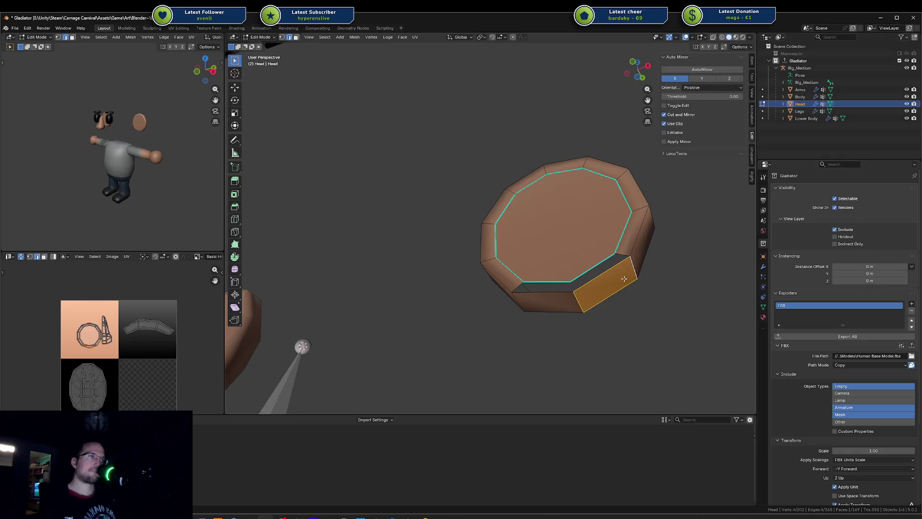
{"action": "left_click", "coordinate": [623, 259]}
{"action": "mouse_move", "coordinate": [633, 289]}
{"action": "middle_mouse_down"}
{"action": "mouse_move", "coordinate": [550, 280]}
{"action": "mouse_move", "coordinate": [460, 305]}
{"action": "mouse_move", "coordinate": [572, 340]}
{"action": "mouse_move", "coordinate": [666, 303]}
{"action": "middle_mouse_up"}
{"action": "key", "text": "f"}
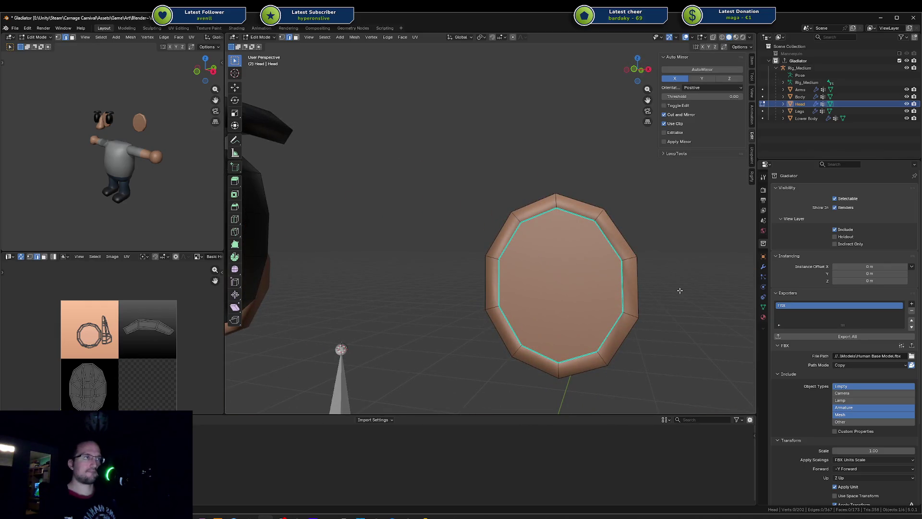
{"action": "key", "text": "Tab"}
{"action": "left_click", "coordinate": [683, 288]}
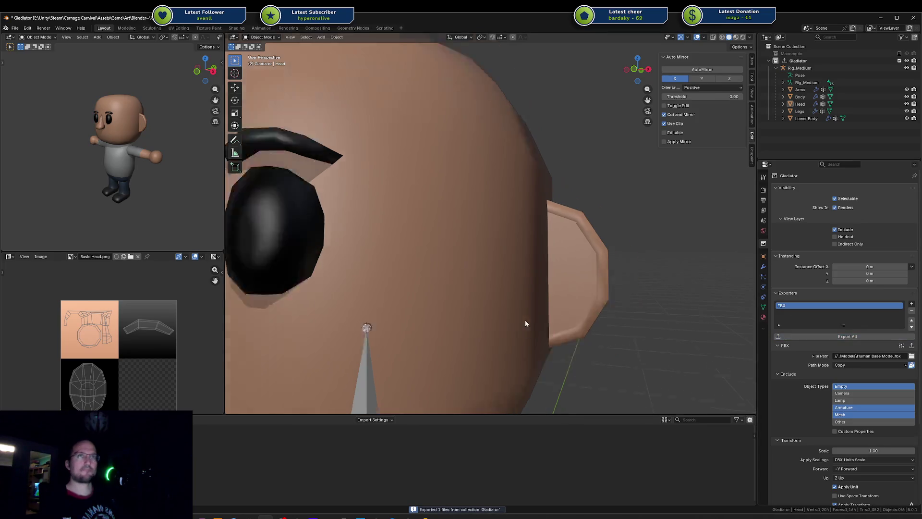
{"action": "key", "text": "alt+Tab"}
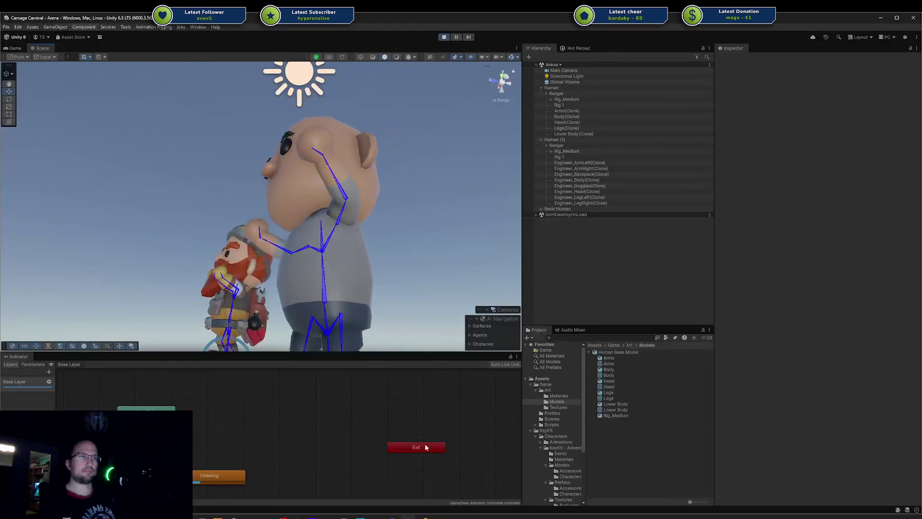
{"action": "mouse_move", "coordinate": [423, 269]}
{"action": "left_mouse_down", "text": "alt"}
{"action": "mouse_move", "coordinate": [470, 273]}
{"action": "mouse_move", "coordinate": [410, 288]}
{"action": "mouse_move", "coordinate": [165, 262]}
{"action": "mouse_move", "coordinate": [402, 261]}
{"action": "mouse_move", "coordinate": [406, 272]}
{"action": "mouse_move", "coordinate": [387, 206]}
{"action": "mouse_move", "coordinate": [422, 195]}
{"action": "mouse_move", "coordinate": [396, 224]}
{"action": "mouse_move", "coordinate": [321, 243]}
{"action": "left_mouse_up", "text": "alt"}
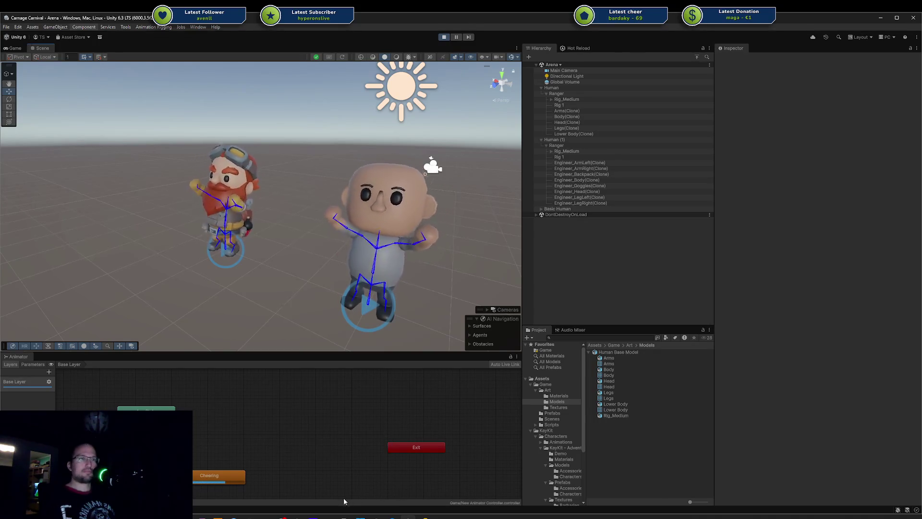
Select the head's ear piece and unwrap it with Sphere Projection
{"action": "mouse_move", "coordinate": [265, 516]}
{"action": "left_click", "coordinate": [264, 478]}
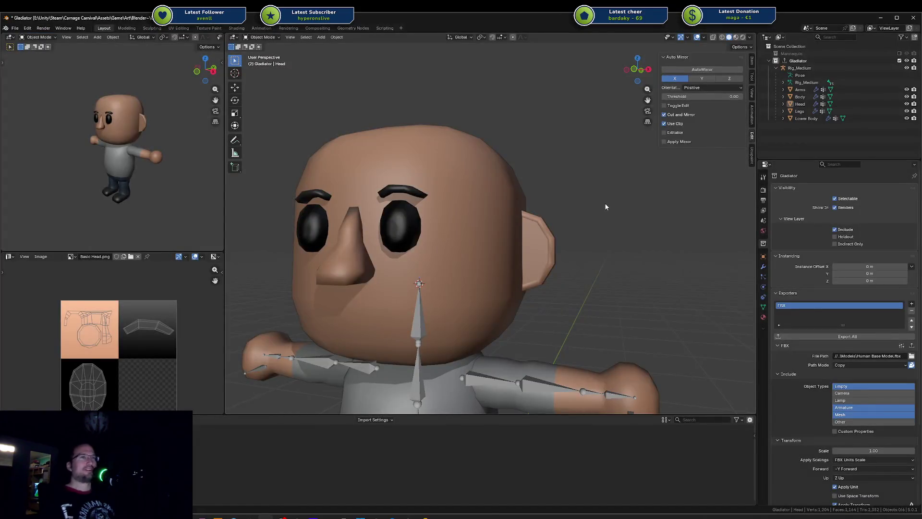
{"action": "scroll", "coordinate": [604, 202], "scroll_direction": "down", "scroll_amount": 4}
{"action": "left_click", "coordinate": [510, 241]}
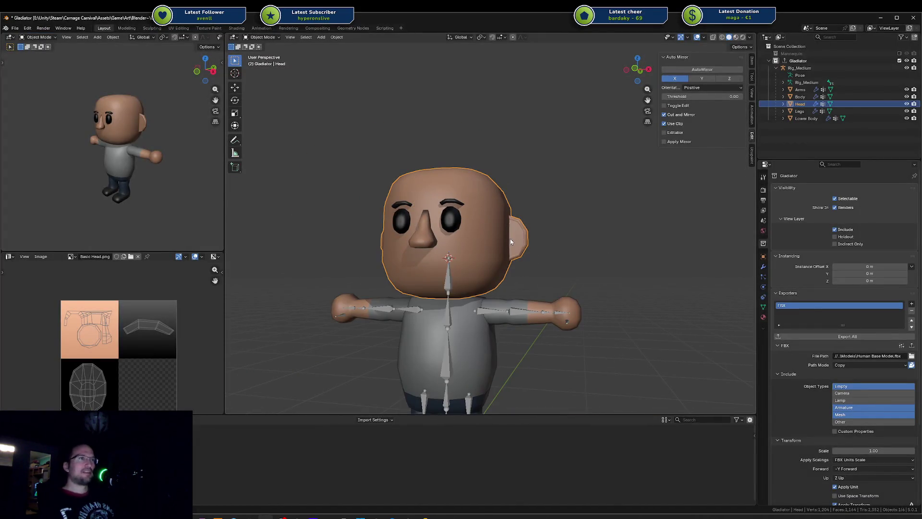
{"action": "key", "text": "Tab"}
{"action": "key", "text": "alt+a"}
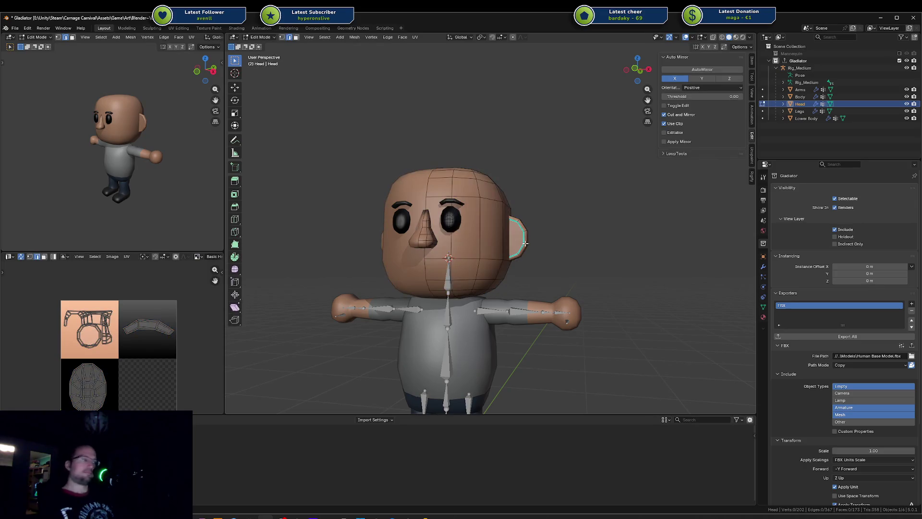
{"action": "key", "text": "l"}
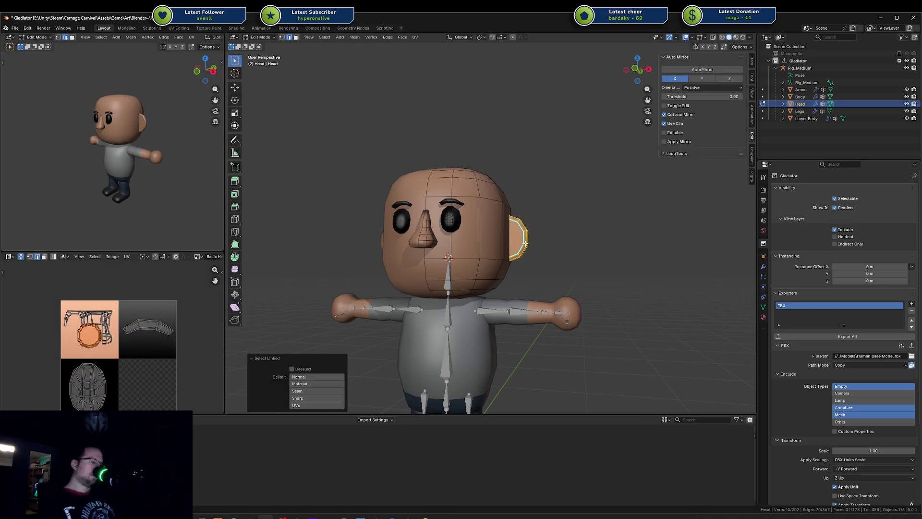
{"action": "key", "text": "u"}
{"action": "left_click", "coordinate": [515, 303]}
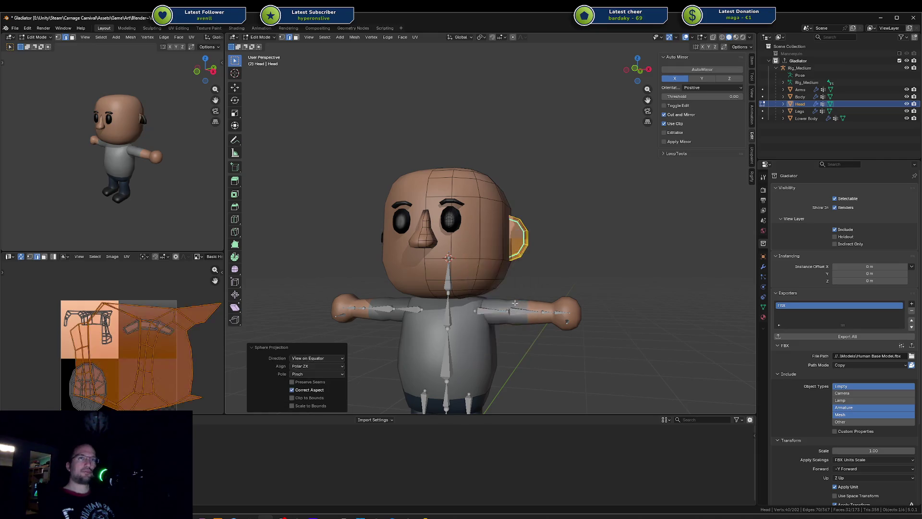
Scale and position the ear's UV island onto the peach skin area, then exit Edit Mode
{"action": "key", "text": "s"}
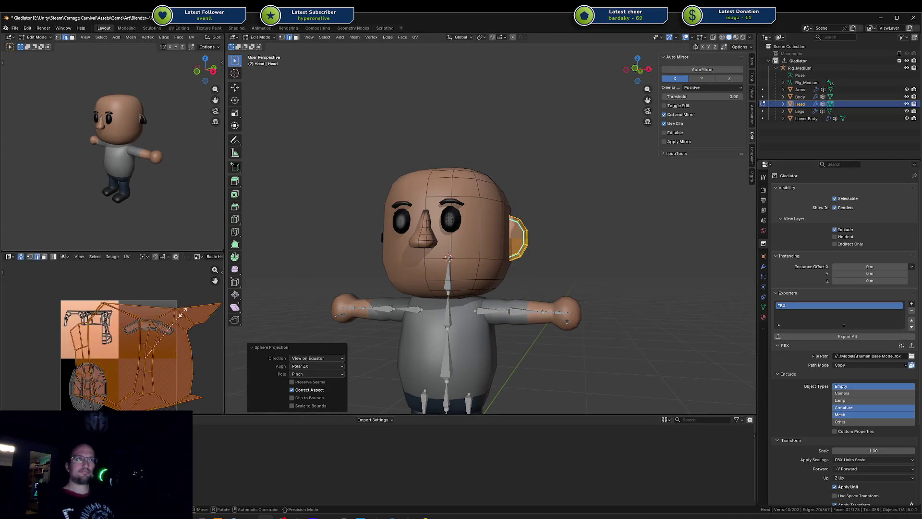
{"action": "left_click", "coordinate": [161, 334]}
{"action": "key", "text": "g"}
{"action": "left_click", "coordinate": [104, 324]}
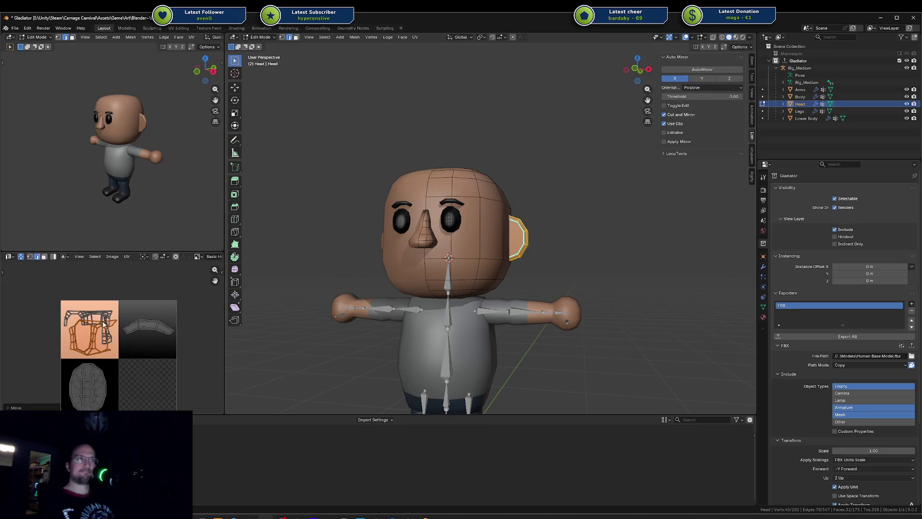
{"action": "key", "text": "s"}
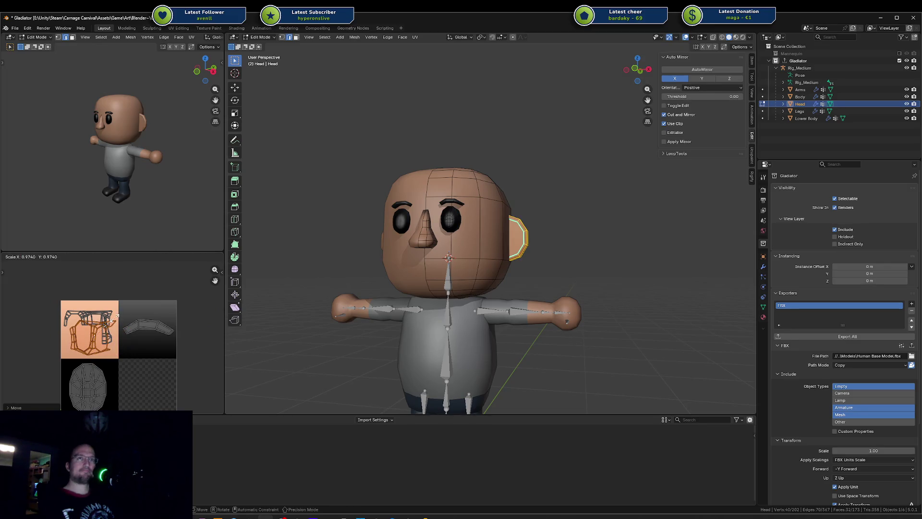
{"action": "left_click", "coordinate": [116, 319]}
{"action": "key", "text": "s"}
{"action": "left_click", "coordinate": [118, 317]}
{"action": "key", "text": "g"}
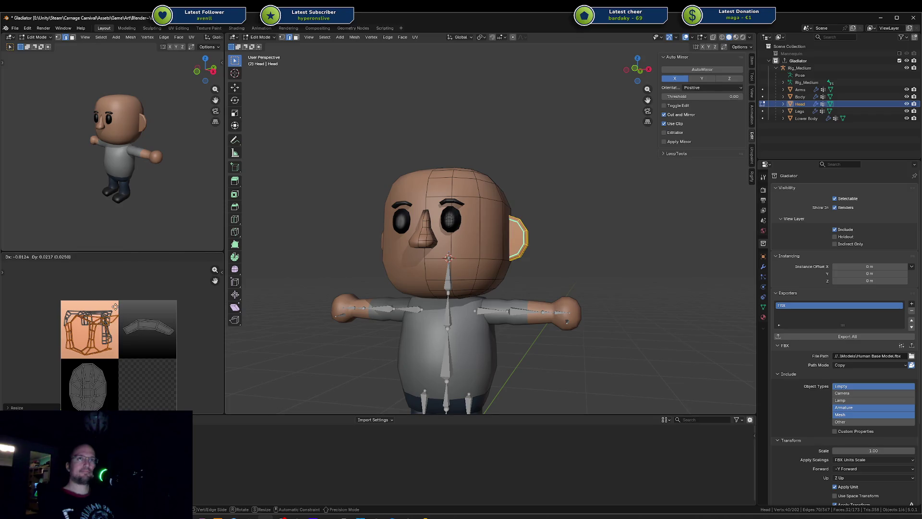
{"action": "left_click", "coordinate": [123, 308]}
{"action": "key", "text": "Tab"}
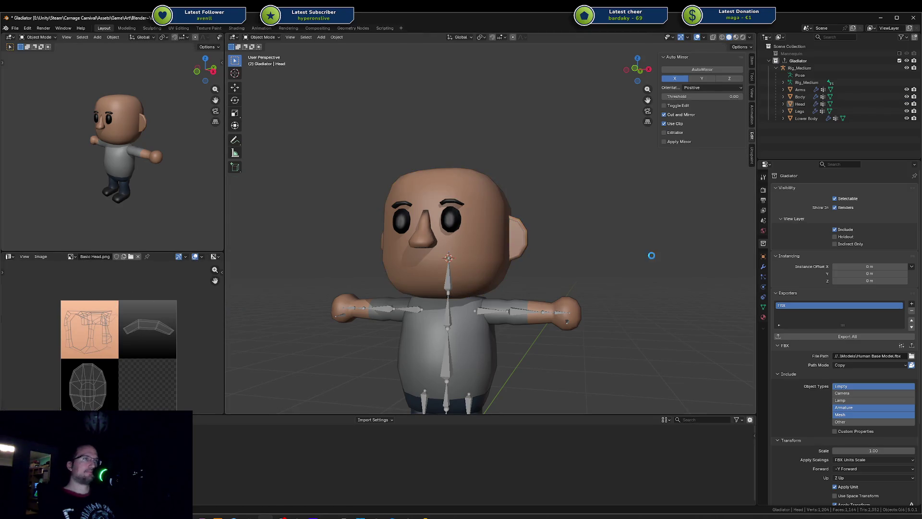
Export the character collection to FBX, save the file, and glance at Unity and Rider
{"action": "left_click", "coordinate": [817, 337]}
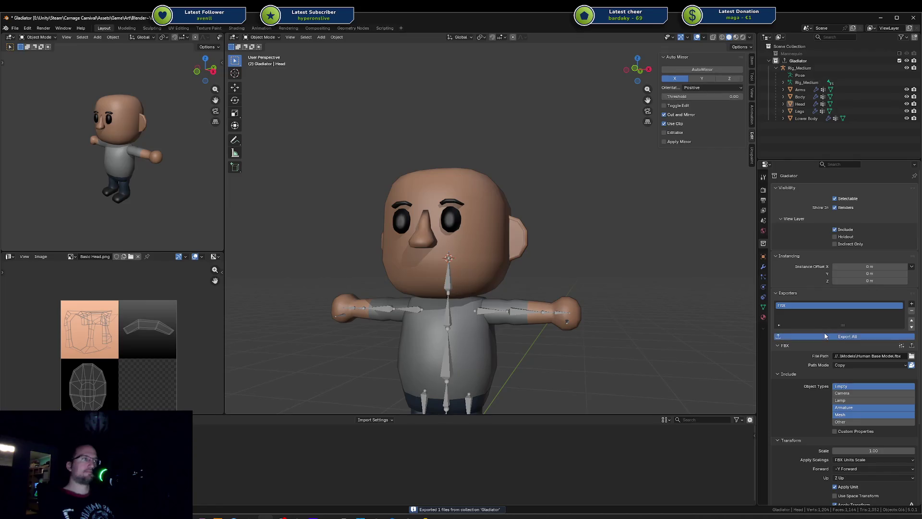
{"action": "key", "text": "ctrl+s"}
{"action": "left_click", "coordinate": [438, 516]}
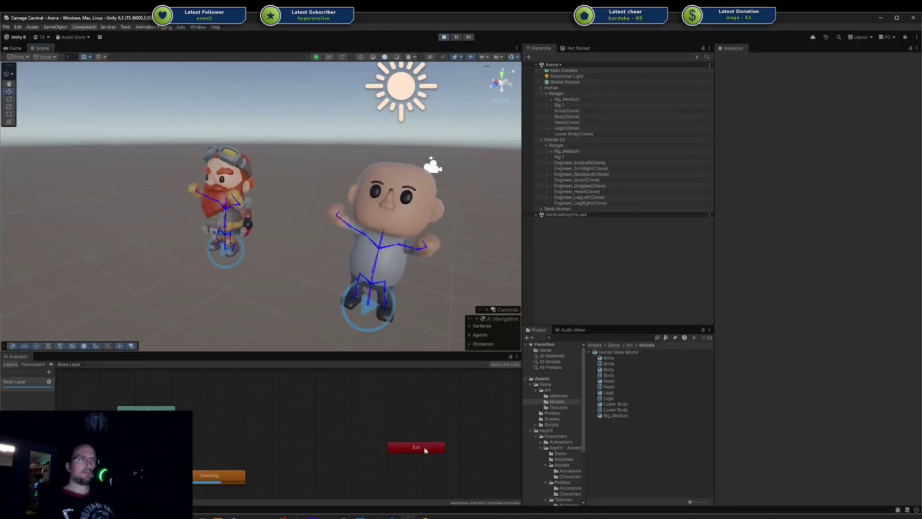
{"action": "left_click", "coordinate": [438, 516]}
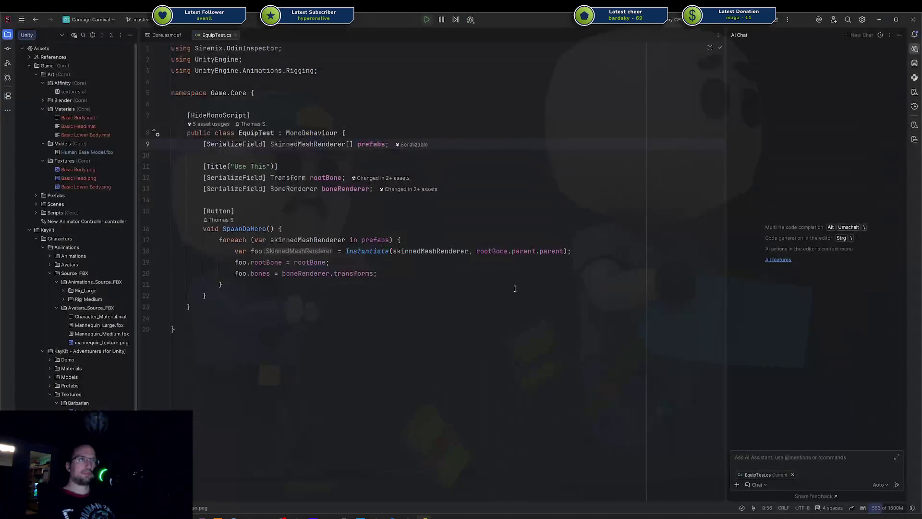
{"action": "key", "text": "alt+Tab"}
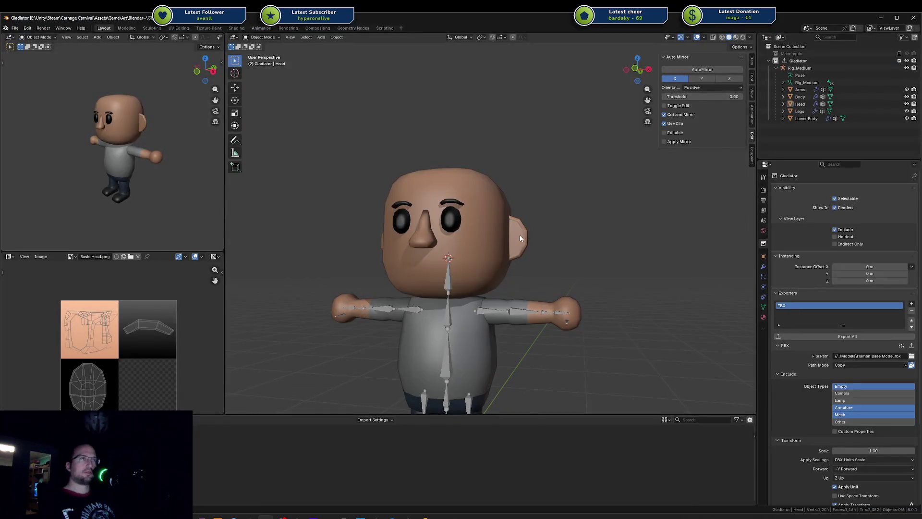
Select the whole ear and push it twice along the X axis
{"action": "key", "text": "Tab"}
{"action": "key", "text": "l"}
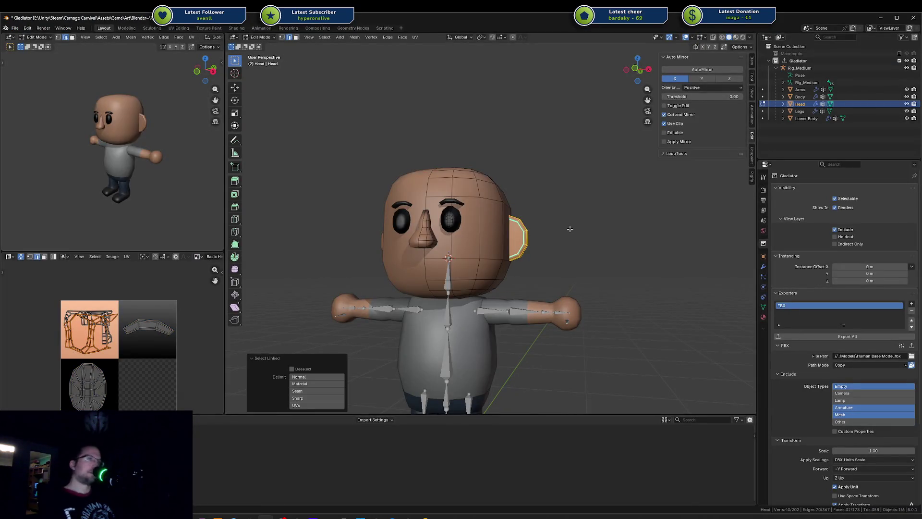
{"action": "middle_click_drag", "start_coordinate": [571, 230], "coordinate": [573, 233]}
{"action": "key", "text": "g"}
{"action": "key", "text": "x"}
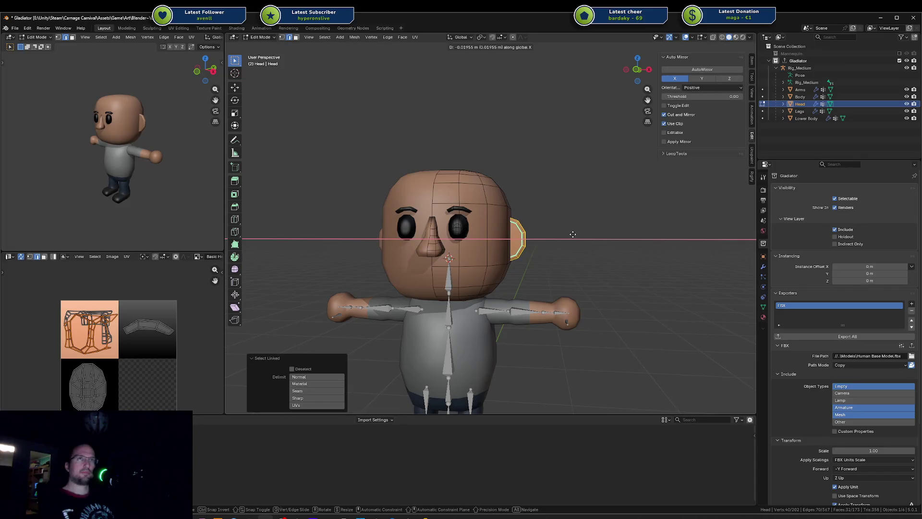
{"action": "left_click", "coordinate": [573, 234]}
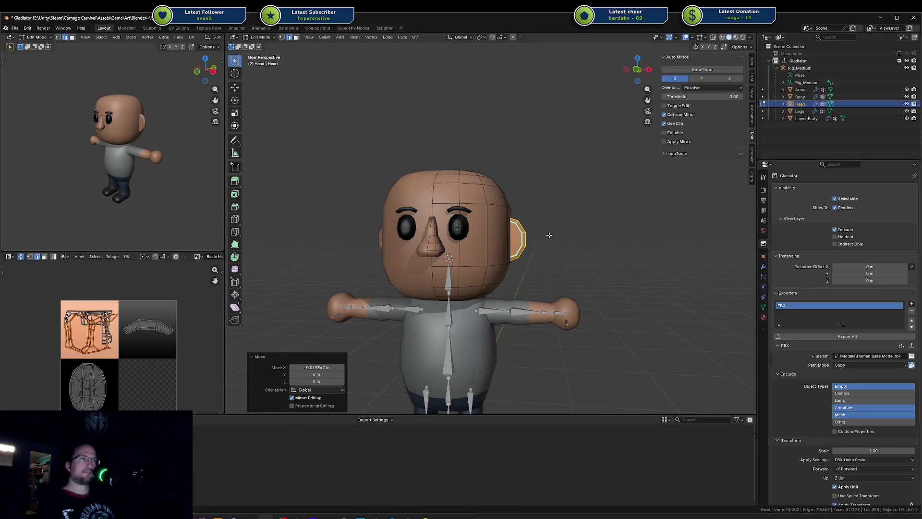
{"action": "middle_click_drag", "start_coordinate": [549, 235], "coordinate": [563, 238]}
{"action": "key", "text": "g"}
{"action": "key", "text": "x"}
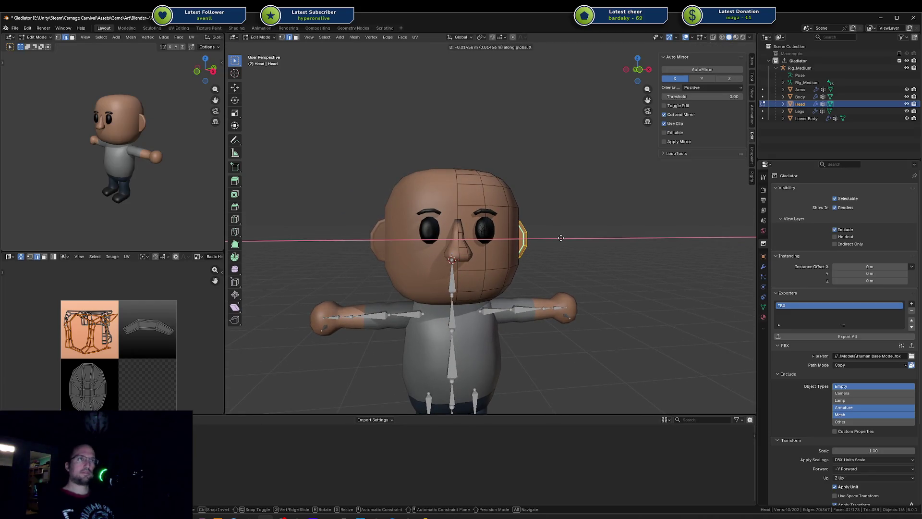
{"action": "left_click", "coordinate": [562, 238]}
Save the file and re-export the updated character as FBX
{"action": "key", "text": "ctrl+s"}
{"action": "left_click", "coordinate": [788, 336]}
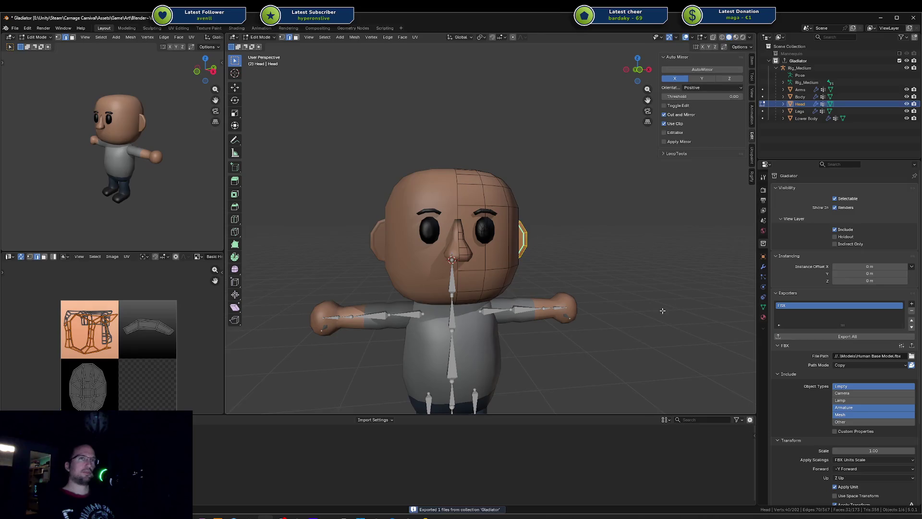
{"action": "middle_click_drag", "start_coordinate": [135, 159], "coordinate": [173, 158]}
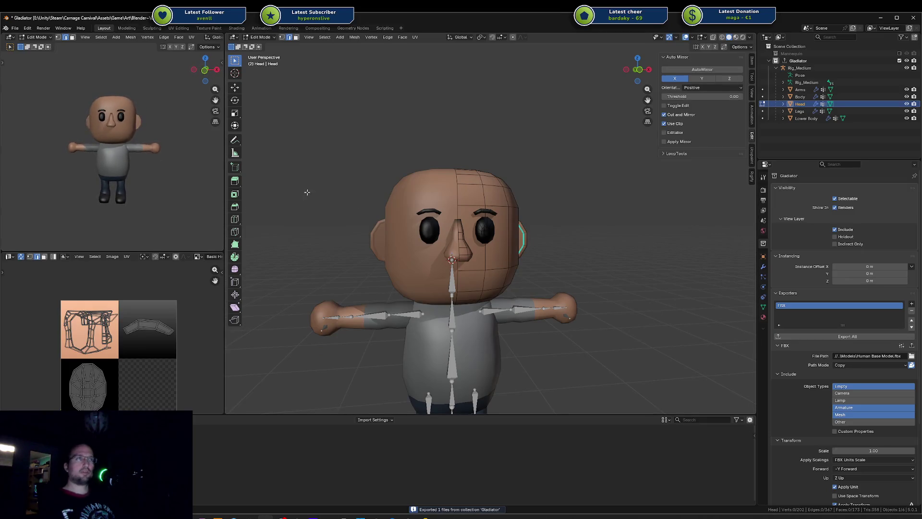
{"action": "middle_click_drag", "start_coordinate": [481, 238], "coordinate": [514, 239]}
{"action": "scroll", "coordinate": [515, 239], "scroll_direction": "up", "scroll_amount": 3}
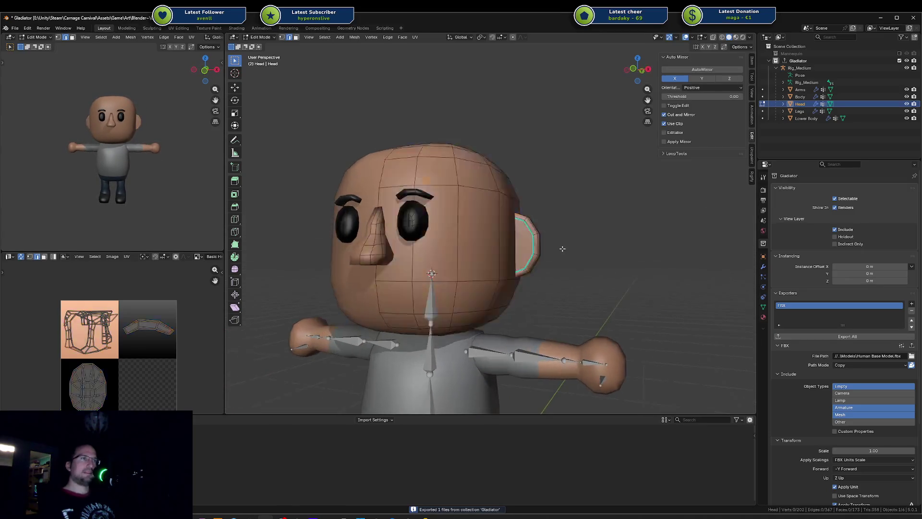
Move the four outer ear vertices along X, re-export to FBX, and save
{"action": "left_click", "coordinate": [539, 254]}
{"action": "key", "text": "g"}
{"action": "key", "text": "x"}
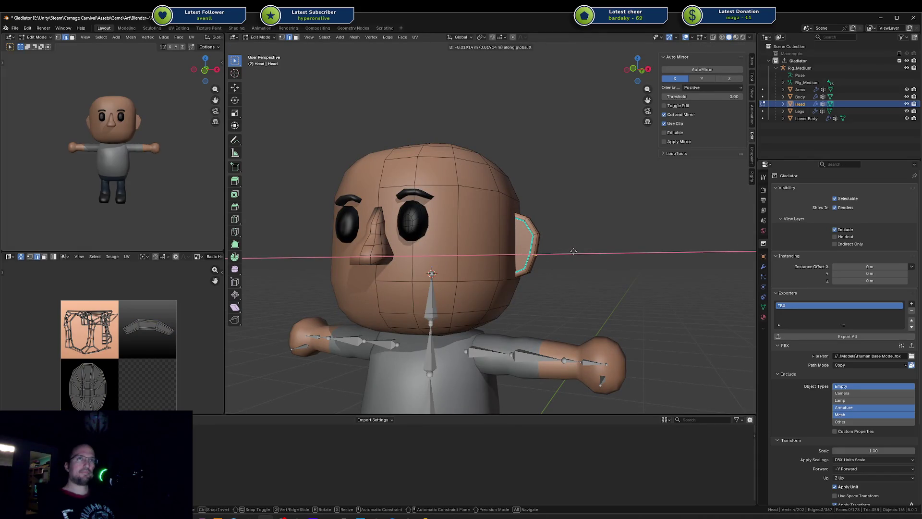
{"action": "middle_click", "coordinate": [572, 252]}
{"action": "left_click", "coordinate": [571, 252]}
{"action": "left_click", "coordinate": [848, 337]}
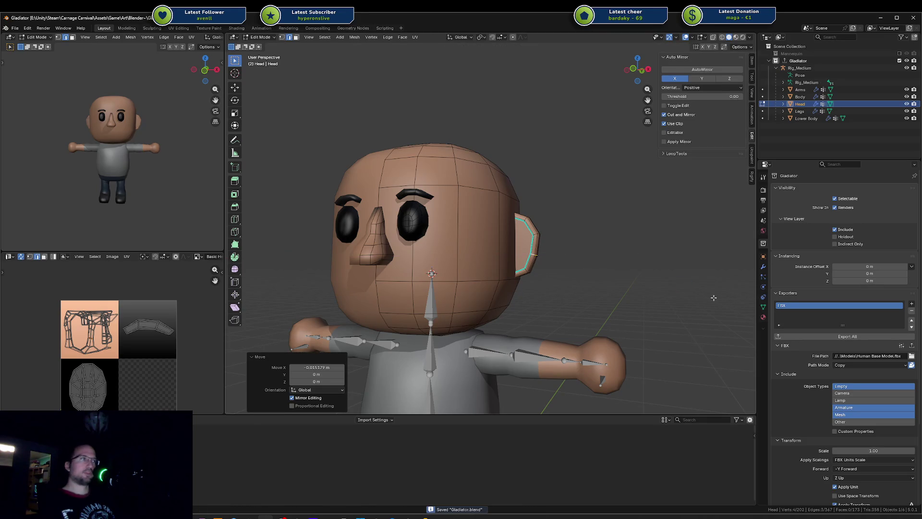
{"action": "key", "text": "Tab"}
{"action": "key", "text": "ctrl+s"}
Raise the ear's outer edge loop slightly along Z, exit Edit Mode, and save Gladiator.blend
{"action": "mouse_move", "coordinate": [622, 287]}
{"action": "middle_mouse_down"}
{"action": "mouse_move", "coordinate": [521, 250]}
{"action": "mouse_move", "coordinate": [544, 256]}
{"action": "middle_mouse_up"}
{"action": "key", "text": "Tab"}
{"action": "key", "text": "shift+z"}
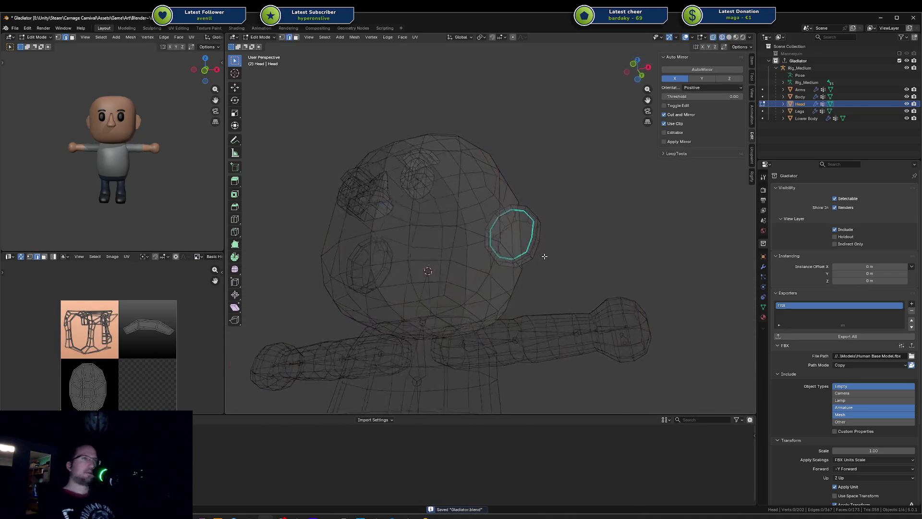
{"action": "key", "text": "ctrl+l"}
{"action": "left_click", "coordinate": [515, 269], "text": "alt"}
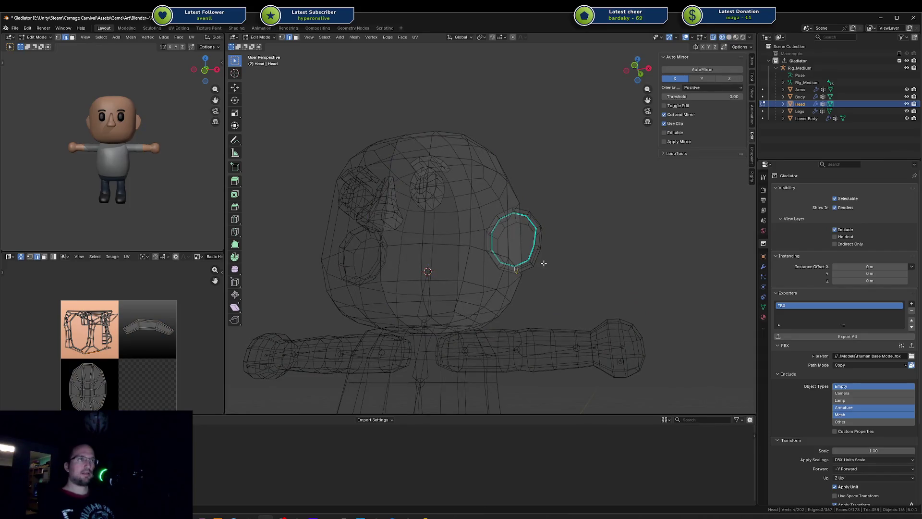
{"action": "key", "text": "shift+z"}
{"action": "key", "text": "g"}
{"action": "key", "text": "z"}
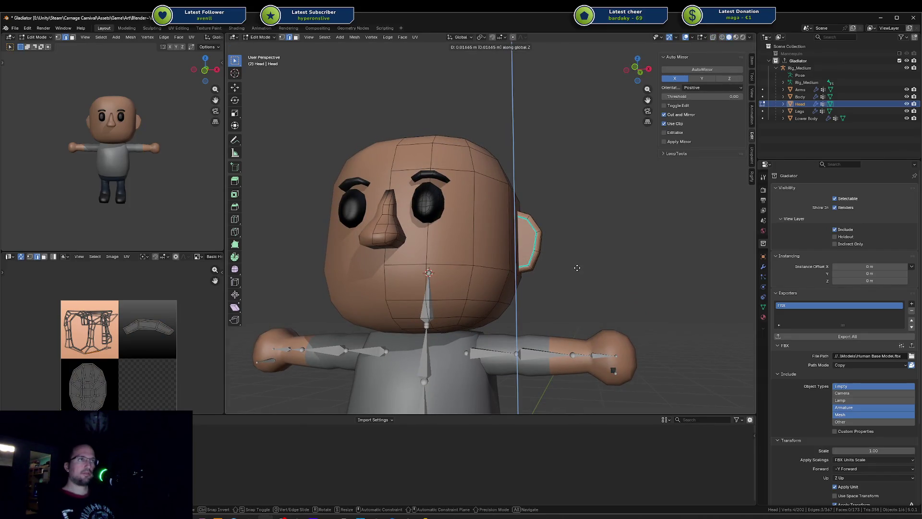
{"action": "left_click", "coordinate": [576, 270]}
{"action": "key", "text": "Tab"}
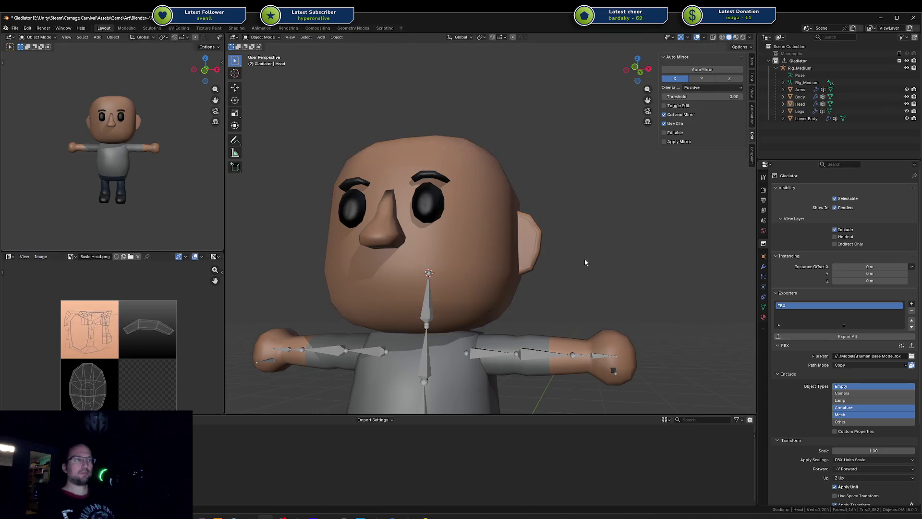
{"action": "key", "text": "ctrl+s"}
Export the Gladiator collection to FBX and view the selected Head mesh in wireframe
{"action": "left_click", "coordinate": [800, 337]}
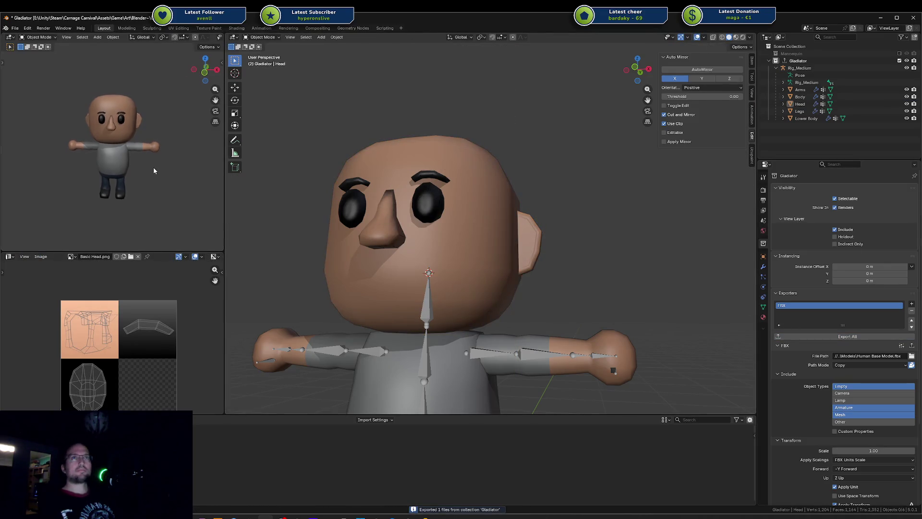
{"action": "left_click", "coordinate": [538, 242]}
{"action": "scroll", "coordinate": [539, 240], "scroll_direction": "down", "scroll_amount": 3}
{"action": "middle_click_drag", "start_coordinate": [539, 241], "coordinate": [440, 241]}
{"action": "key", "text": "shift+z"}
Box-select the head and the body, arms and rig, then clear the selection in solid shading
{"action": "mouse_move", "coordinate": [391, 165]}
{"action": "middle_mouse_down"}
{"action": "mouse_move", "coordinate": [466, 184]}
{"action": "mouse_move", "coordinate": [480, 166]}
{"action": "mouse_move", "coordinate": [445, 166]}
{"action": "middle_mouse_up"}
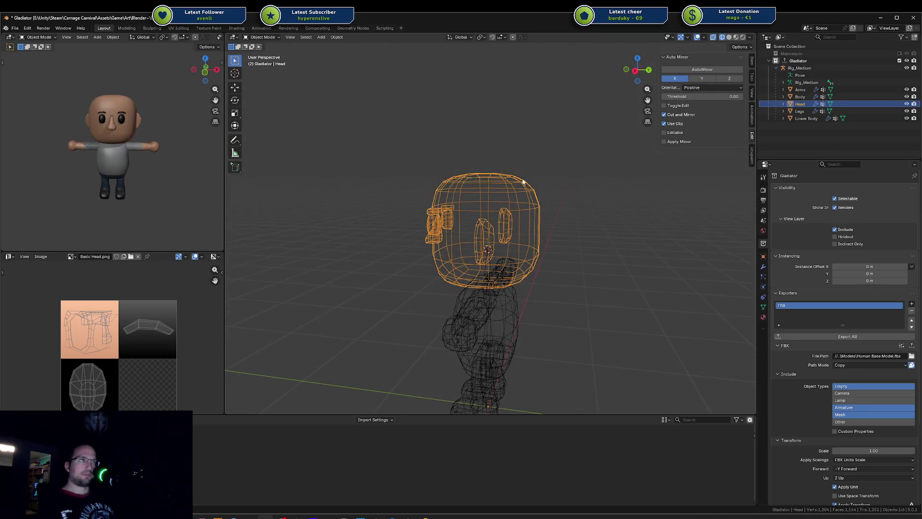
{"action": "left_click_drag", "start_coordinate": [378, 139], "coordinate": [572, 216]}
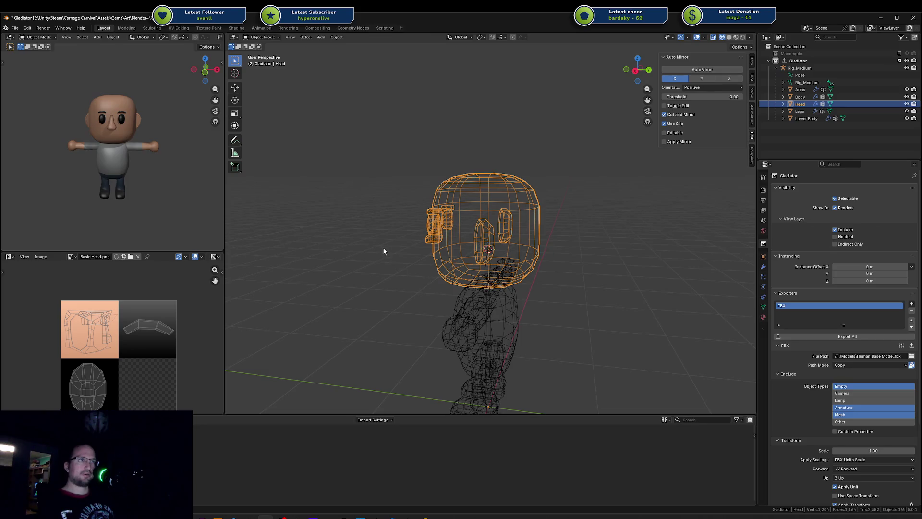
{"action": "left_click_drag", "start_coordinate": [383, 250], "coordinate": [598, 326]}
{"action": "left_click", "coordinate": [595, 322]}
{"action": "key", "text": "shift+z"}
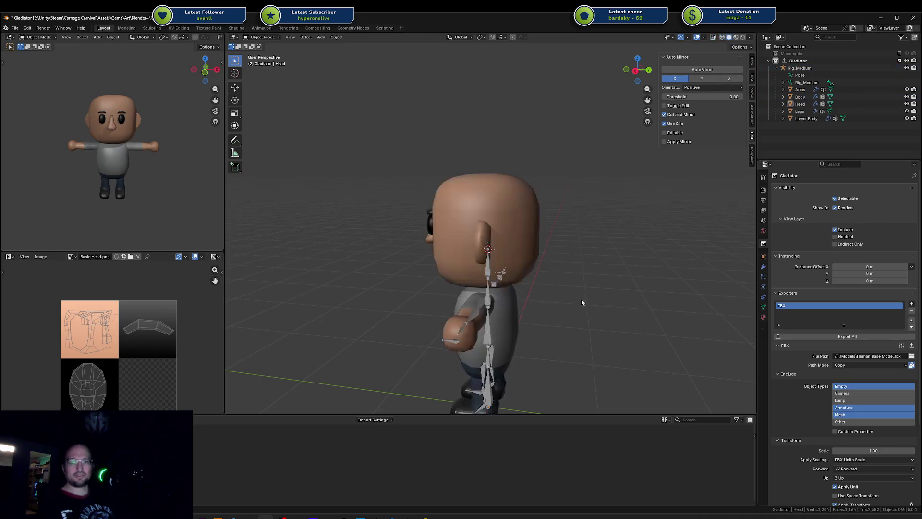
{"action": "middle_click_drag", "start_coordinate": [581, 298], "coordinate": [610, 273]}
{"action": "mouse_move", "coordinate": [384, 143]}
{"action": "left_mouse_down"}
{"action": "mouse_move", "coordinate": [489, 207]}
{"action": "mouse_move", "coordinate": [580, 220]}
{"action": "left_mouse_up"}
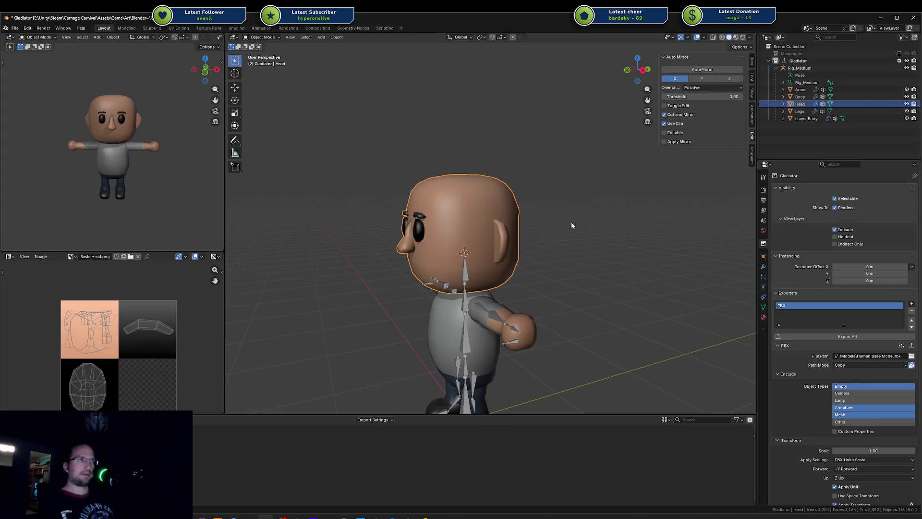
{"action": "mouse_move", "coordinate": [373, 258]}
{"action": "left_mouse_down"}
{"action": "mouse_move", "coordinate": [583, 284]}
{"action": "mouse_move", "coordinate": [587, 306]}
{"action": "left_mouse_up"}
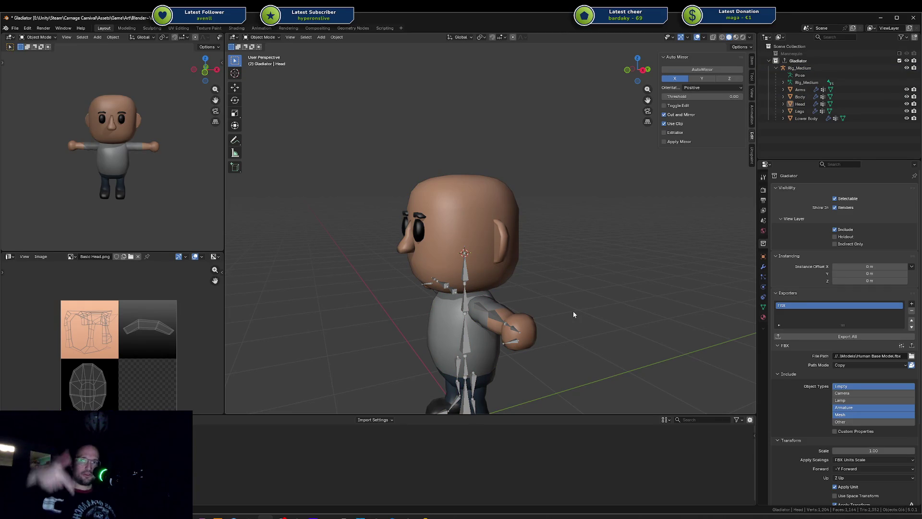
Inspect the character from several angles, ending in Top Orthographic view
{"action": "middle_click_drag", "start_coordinate": [524, 267], "coordinate": [514, 240]}
{"action": "middle_click_drag", "start_coordinate": [481, 186], "coordinate": [476, 210]}
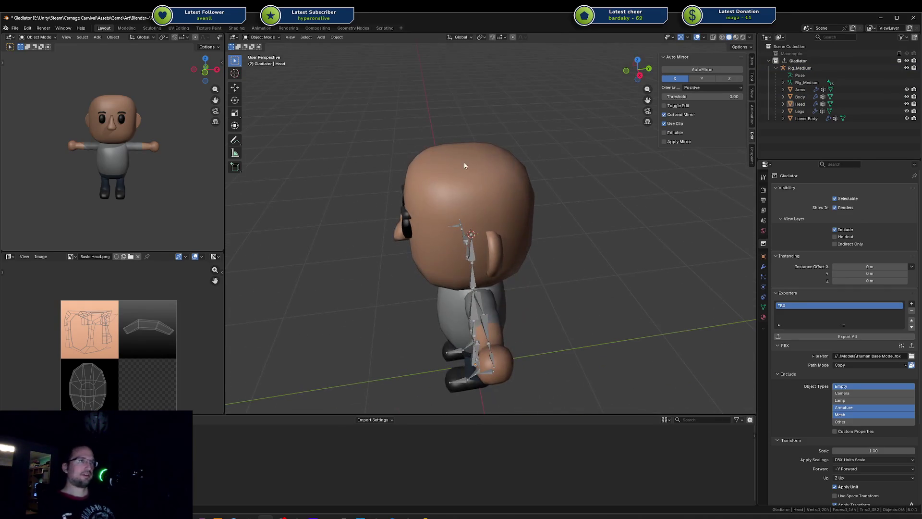
{"action": "middle_click_drag", "start_coordinate": [457, 153], "coordinate": [454, 349]}
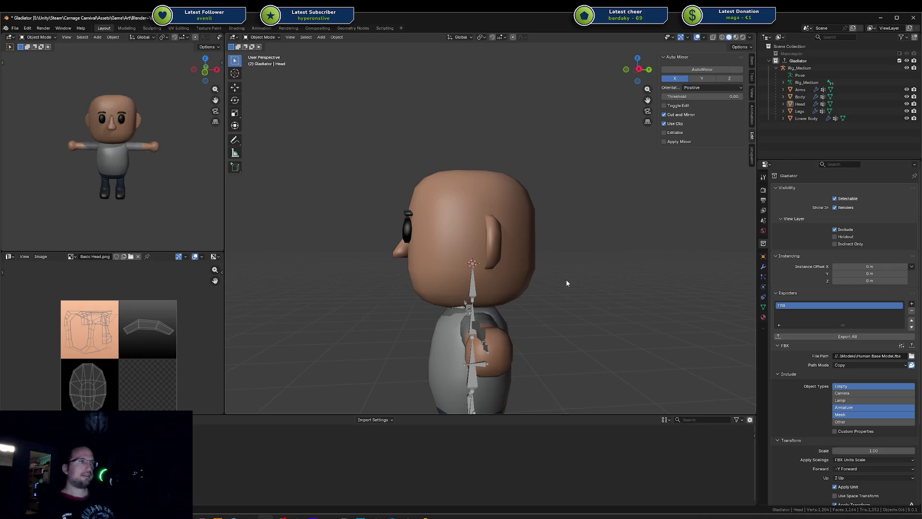
{"action": "mouse_move", "coordinate": [567, 283]}
{"action": "middle_mouse_down"}
{"action": "mouse_move", "coordinate": [593, 344]}
{"action": "mouse_move", "coordinate": [572, 204]}
{"action": "middle_mouse_up"}
{"action": "key", "text": "KP_7"}
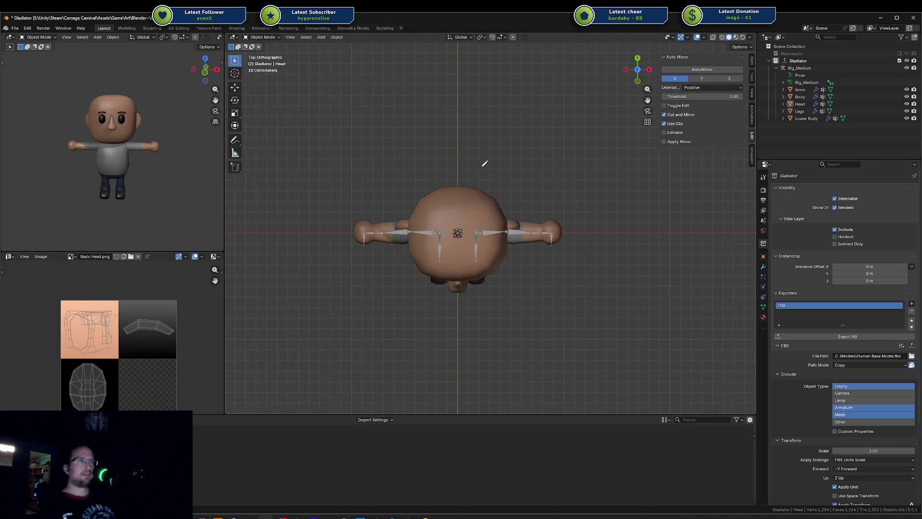
Draw a curved arrow around the character's right side and a double-headed vertical arrow beside it
{"action": "mouse_move", "coordinate": [478, 168]}
{"action": "left_mouse_down"}
{"action": "mouse_move", "coordinate": [544, 293]}
{"action": "mouse_move", "coordinate": [505, 331]}
{"action": "left_mouse_up"}
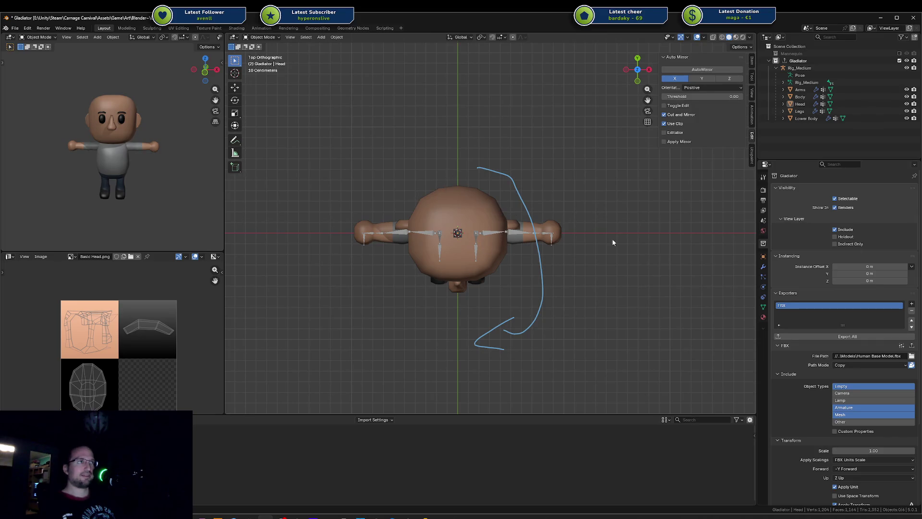
{"action": "left_click_drag", "start_coordinate": [594, 296], "coordinate": [599, 198]}
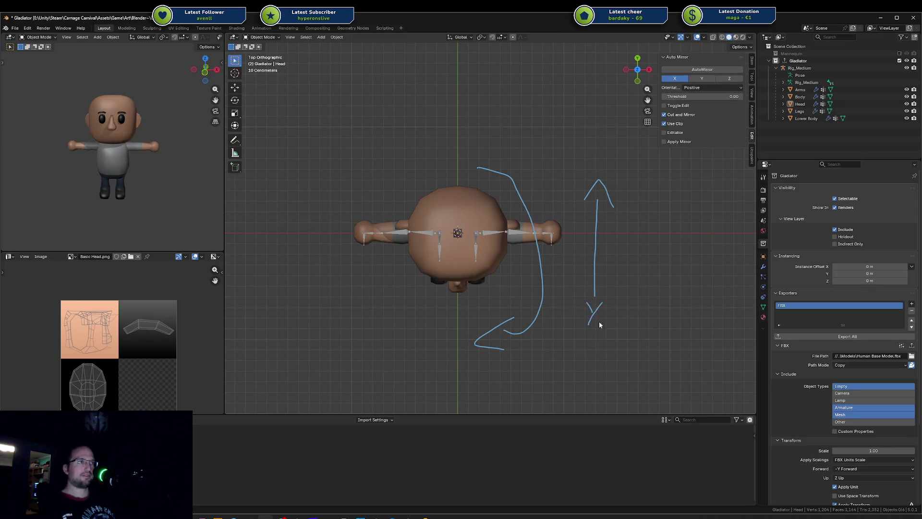
{"action": "left_click_drag", "start_coordinate": [632, 245], "coordinate": [652, 267]}
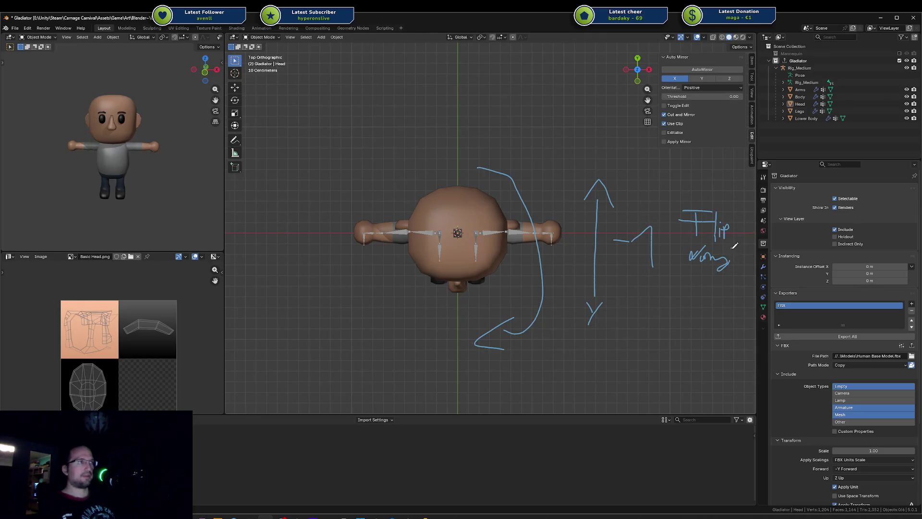
Erase the blue annotation strokes and save Gladiator.blend
{"action": "middle_click_drag", "start_coordinate": [532, 277], "coordinate": [532, 206]}
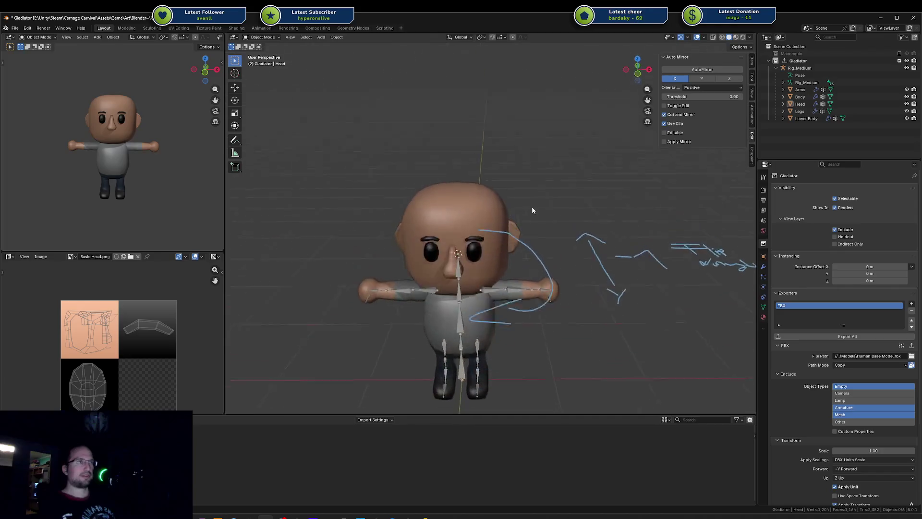
{"action": "scroll", "coordinate": [474, 286], "scroll_direction": "up", "scroll_amount": 5}
{"action": "mouse_move", "coordinate": [474, 318]}
{"action": "middle_mouse_down"}
{"action": "mouse_move", "coordinate": [612, 318]}
{"action": "mouse_move", "coordinate": [494, 241]}
{"action": "middle_mouse_up"}
{"action": "scroll", "coordinate": [494, 241], "scroll_direction": "down", "scroll_amount": 5}
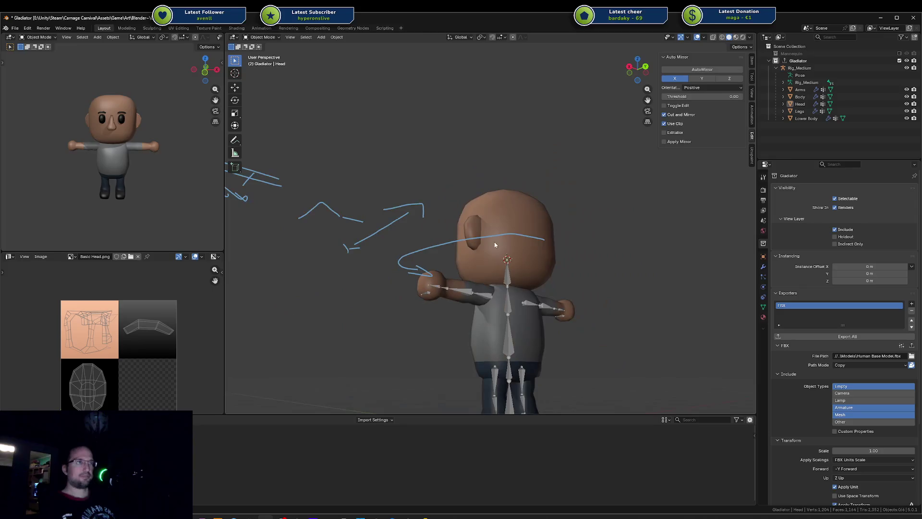
{"action": "middle_click_drag", "start_coordinate": [413, 135], "coordinate": [532, 195]}
{"action": "scroll", "coordinate": [532, 198], "scroll_direction": "down", "scroll_amount": 7}
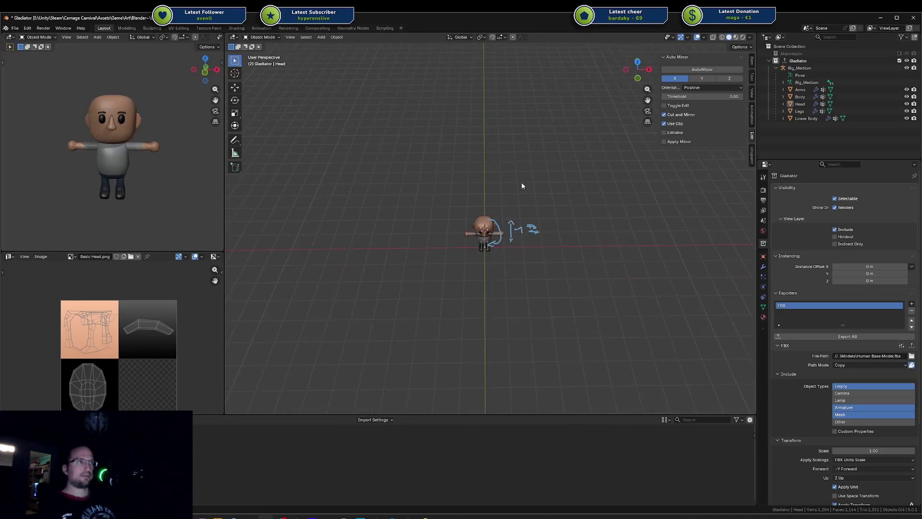
{"action": "right_click_drag", "start_coordinate": [504, 212], "coordinate": [512, 239]}
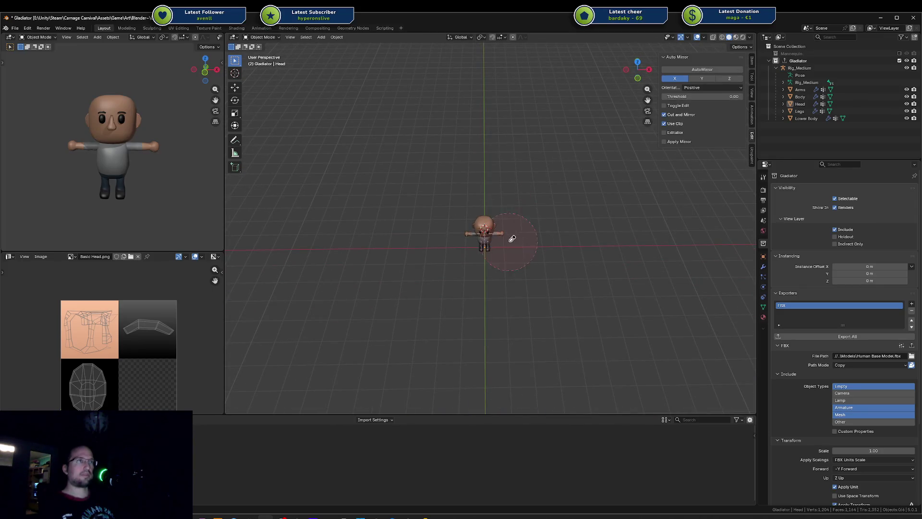
{"action": "scroll", "coordinate": [497, 266], "scroll_direction": "up", "scroll_amount": 8}
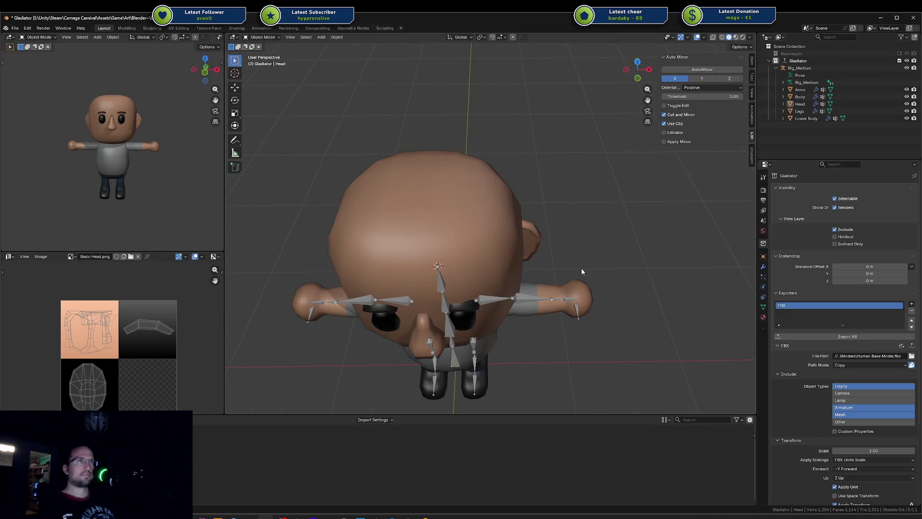
{"action": "middle_click_drag", "start_coordinate": [581, 271], "coordinate": [578, 235]}
{"action": "scroll", "coordinate": [574, 236], "scroll_direction": "down", "scroll_amount": 3}
{"action": "key", "text": "ctrl+s"}
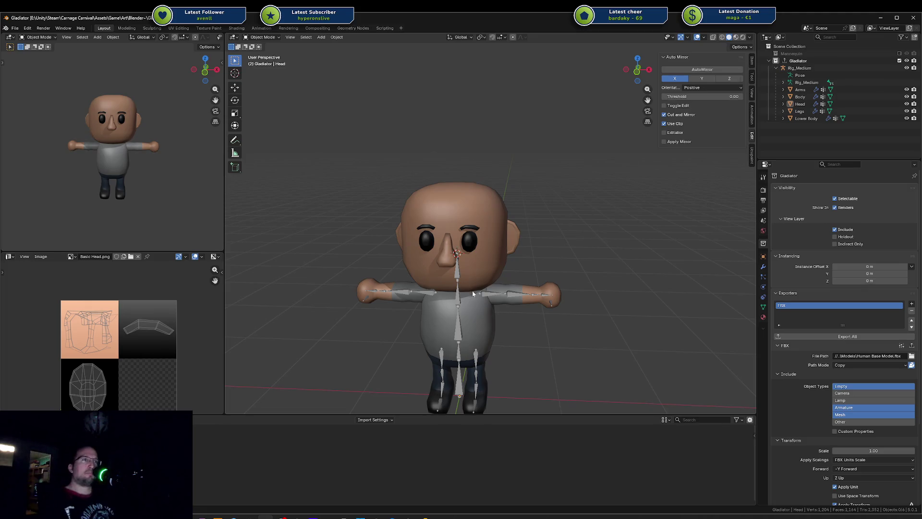
Select the Body object and enter Edit Mode on its mesh
{"action": "left_click", "coordinate": [478, 316]}
{"action": "key", "text": "Tab"}
{"action": "mouse_move", "coordinate": [479, 315]}
{"action": "middle_mouse_down"}
{"action": "mouse_move", "coordinate": [335, 323]}
{"action": "mouse_move", "coordinate": [487, 301]}
{"action": "mouse_move", "coordinate": [525, 320]}
{"action": "middle_mouse_up"}
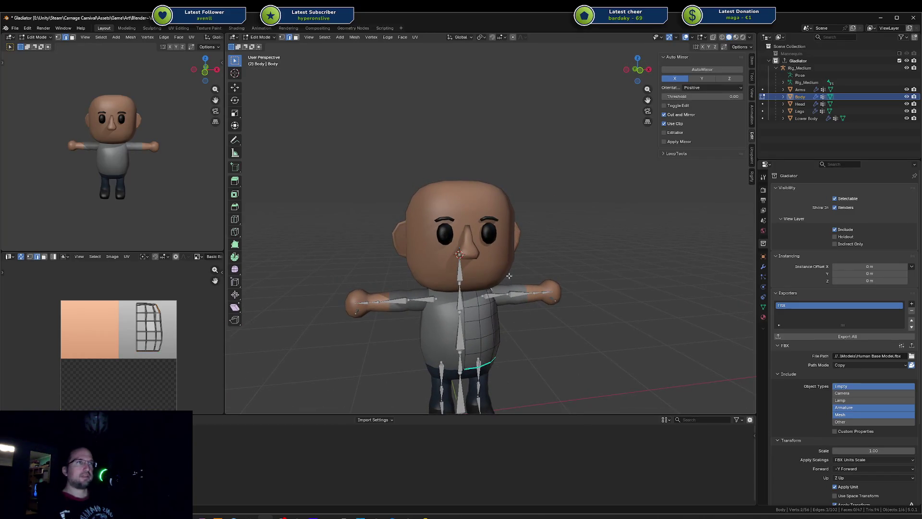
Exit Body edit mode, deselect all objects, then stop the running game in Unity
{"action": "key", "text": "Tab"}
{"action": "left_click", "coordinate": [503, 268]}
{"action": "mouse_move", "coordinate": [477, 169]}
{"action": "middle_mouse_down"}
{"action": "mouse_move", "coordinate": [501, 230]}
{"action": "mouse_move", "coordinate": [485, 293]}
{"action": "middle_mouse_up"}
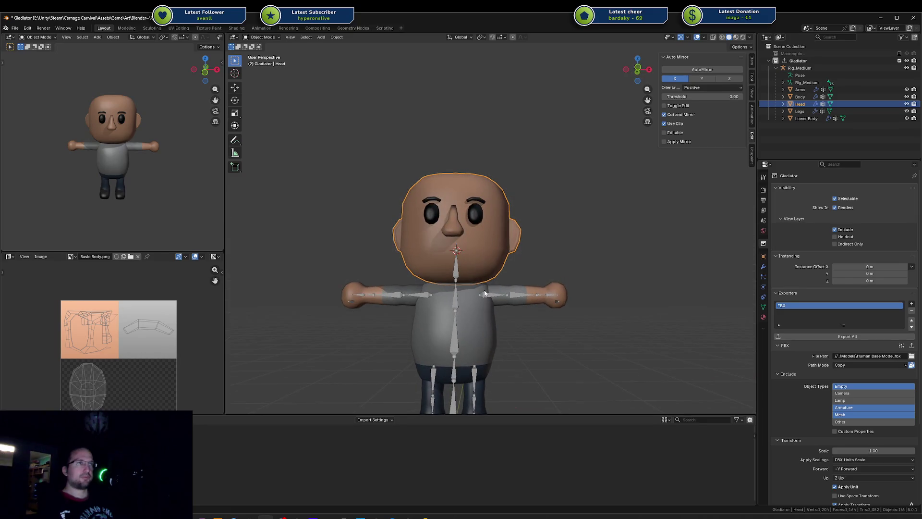
{"action": "left_click", "coordinate": [489, 312]}
{"action": "left_click", "coordinate": [562, 318]}
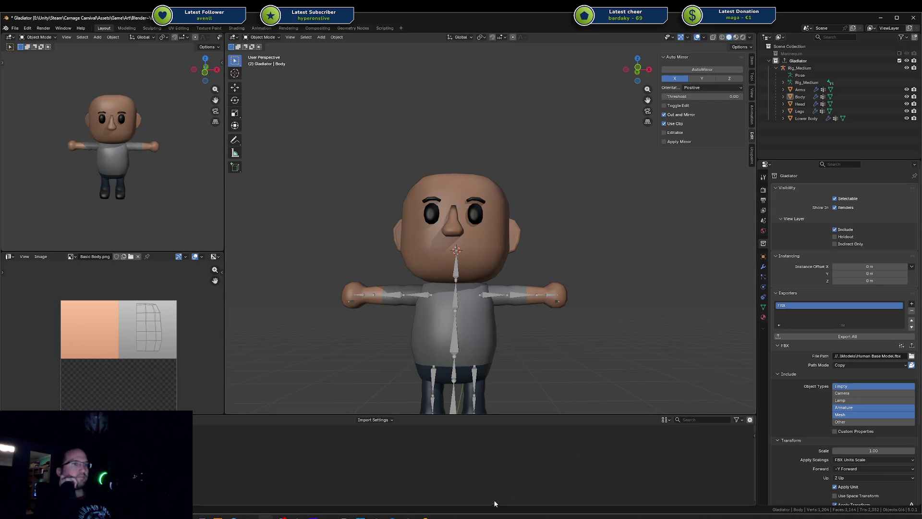
{"action": "key", "text": "alt+Tab"}
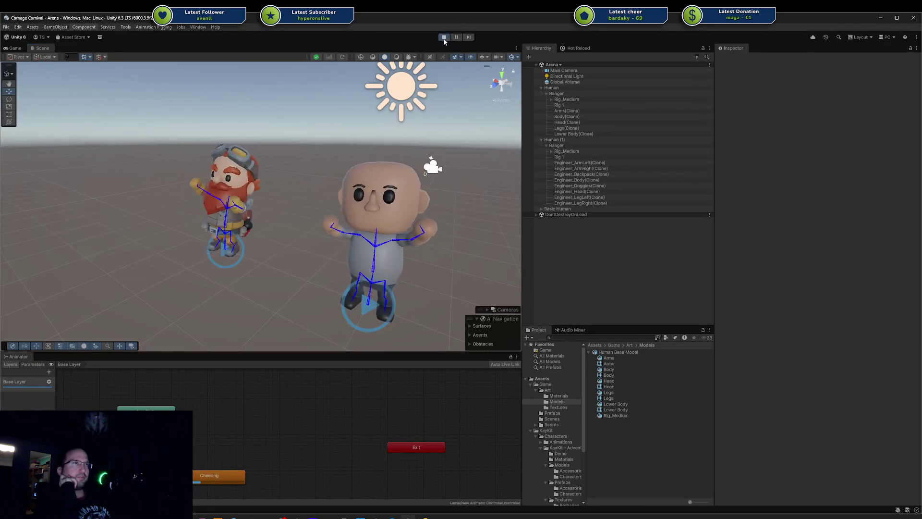
{"action": "left_click", "coordinate": [444, 37]}
{"action": "key", "text": "alt+Tab"}
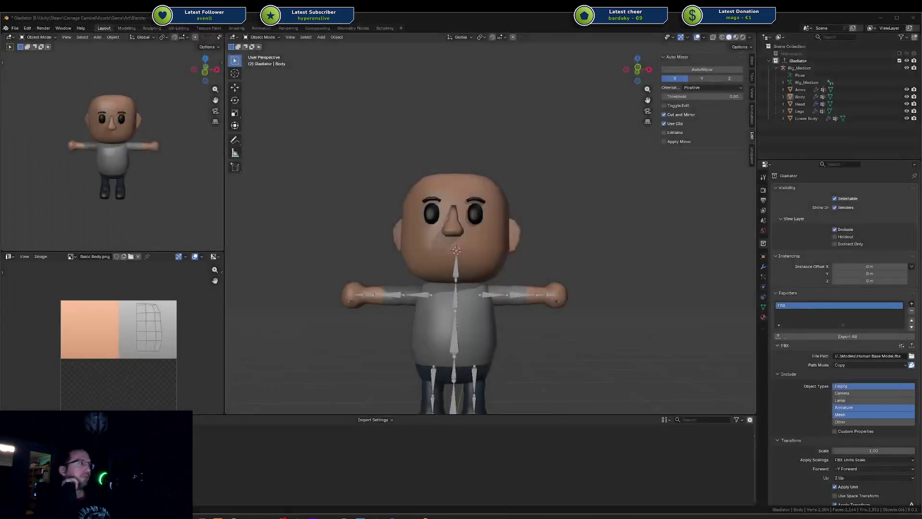